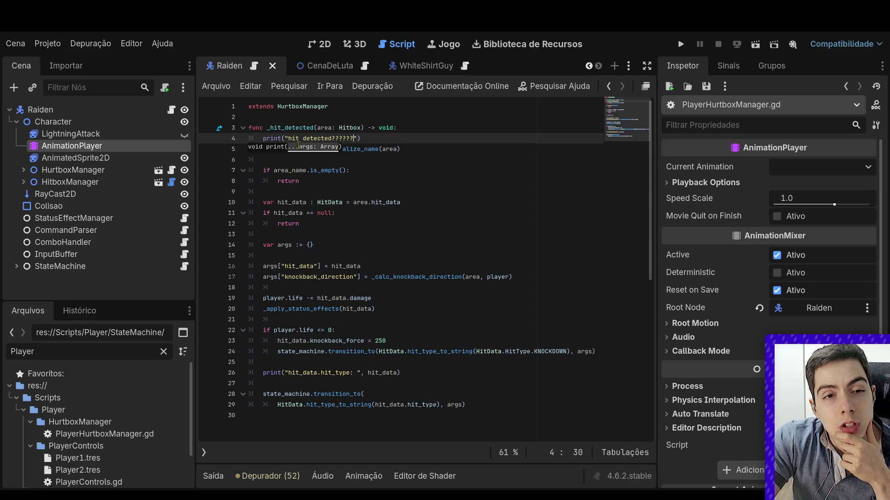
- Switch to the CenaDeLuta fight script and run the current scene to launch the fight
{"action": "left_click", "coordinate": [315, 66]}
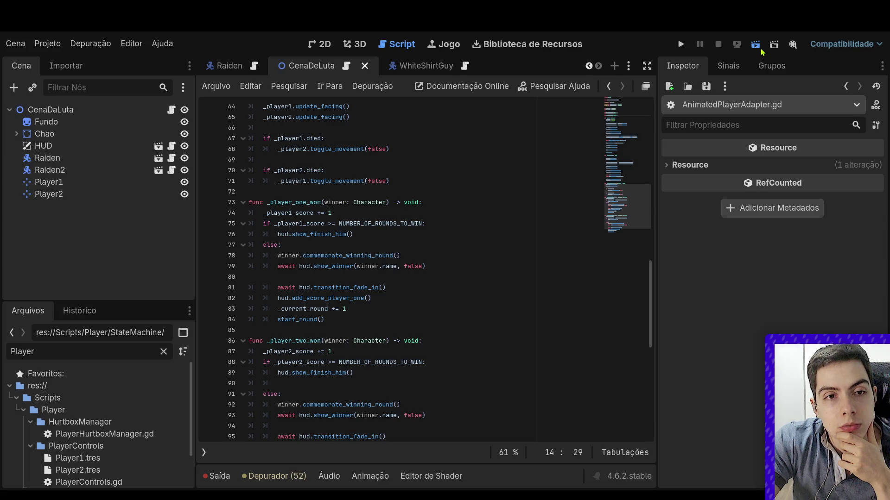
{"action": "left_click", "coordinate": [760, 49]}
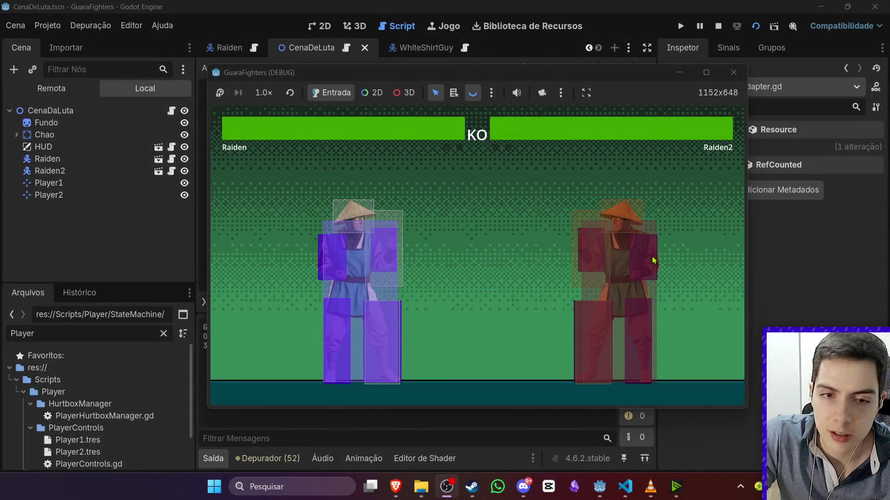
- Move the game window higher and walk Raiden toward Raiden2, crouching along the way
{"action": "key", "text": "d"}
{"action": "mouse_move", "coordinate": [561, 80]}
{"action": "left_mouse_down"}
{"action": "mouse_move", "coordinate": [570, 61]}
{"action": "mouse_move", "coordinate": [565, 35]}
{"action": "left_mouse_up"}
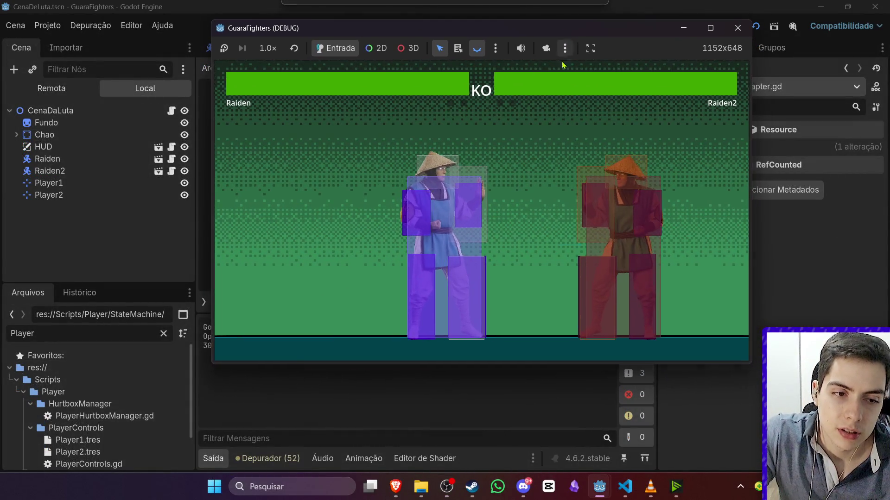
{"action": "key", "text": "d"}
{"action": "key", "text": "s"}
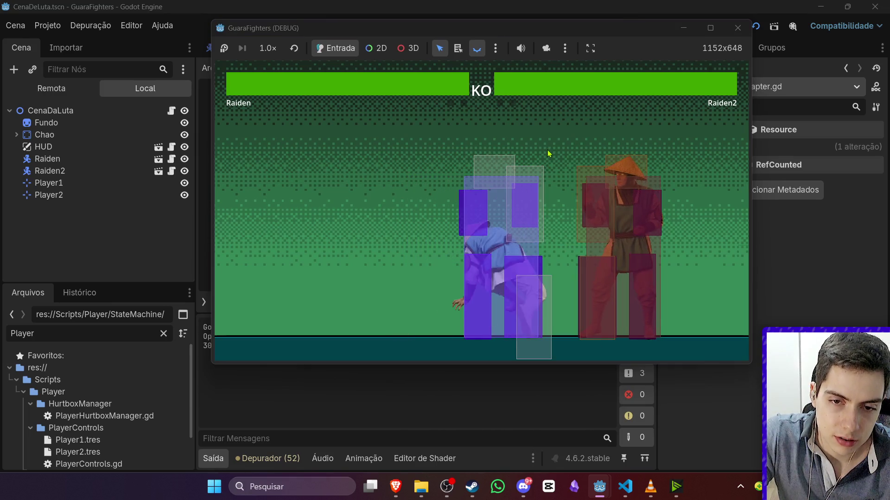
{"action": "key", "text": "s"}
{"action": "key", "text": "s"}
{"action": "key", "text": "d"}
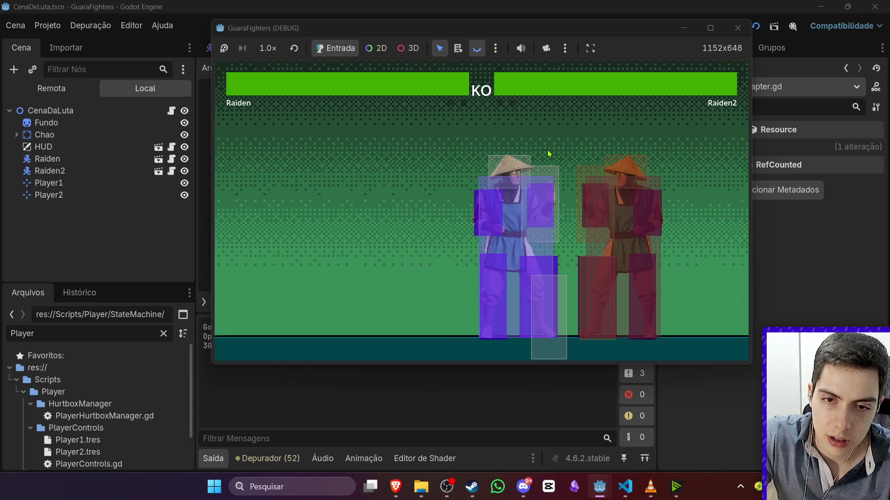
{"action": "key", "text": "j"}
{"action": "key", "text": "d"}
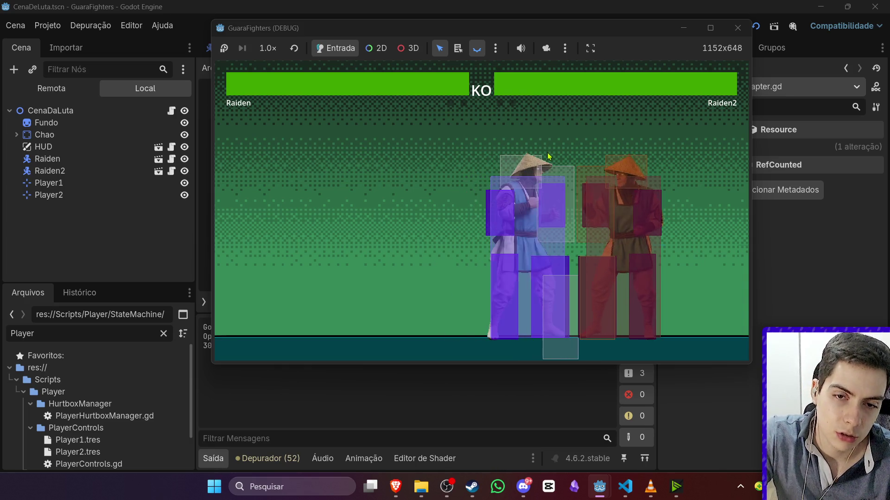
{"action": "key", "text": "a"}
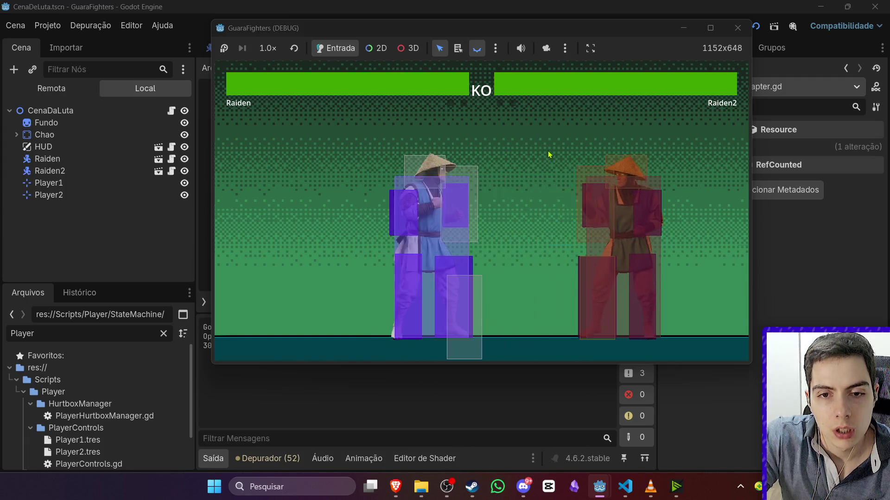
- Throw a series of punches and high punches at Raiden2
{"action": "key", "text": "j"}
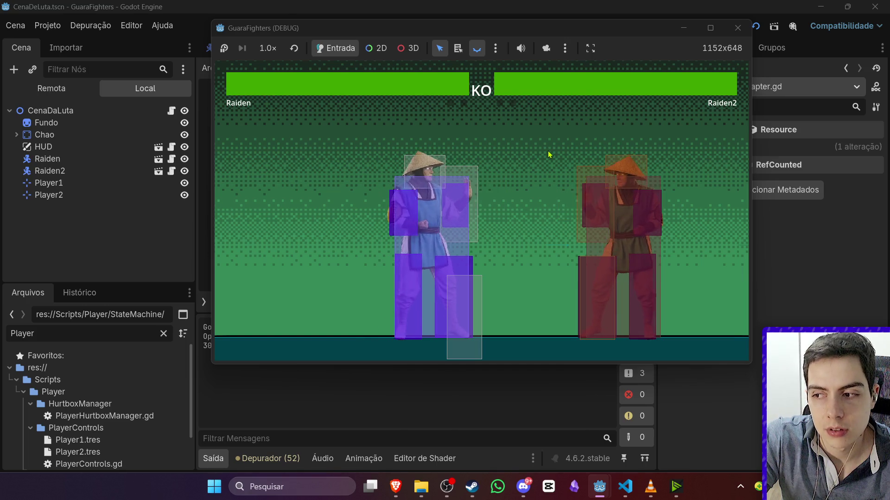
{"action": "key", "text": "j"}
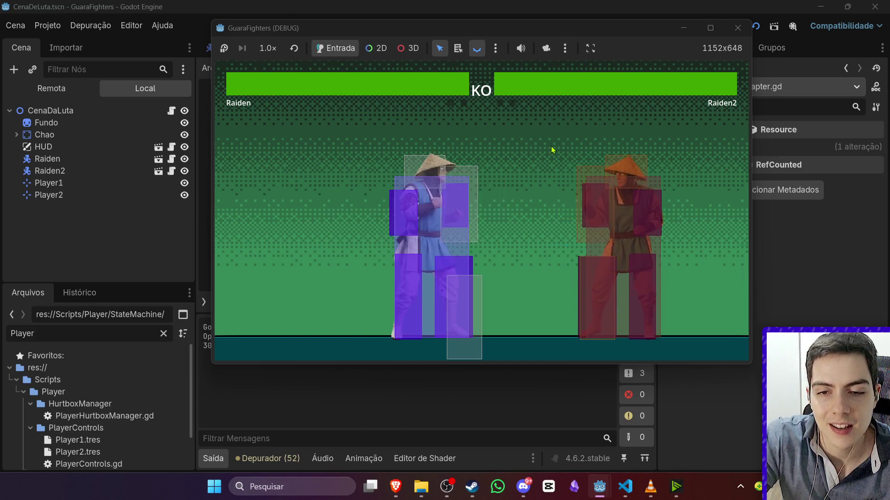
{"action": "key", "text": "j"}
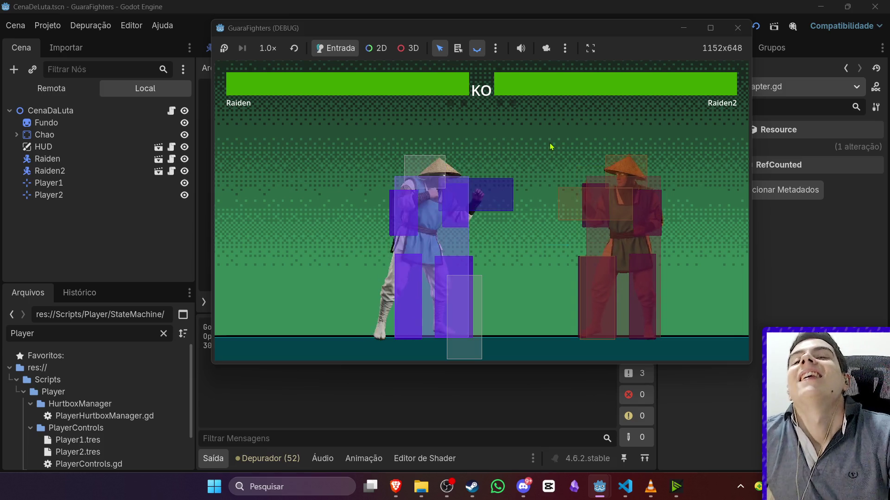
{"action": "key", "text": "j"}
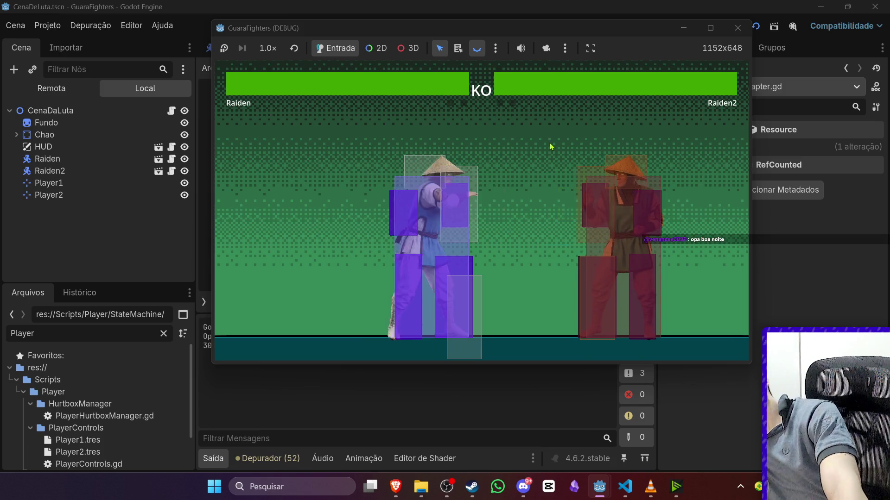
{"action": "key", "text": "j"}
{"action": "key", "text": "j"}
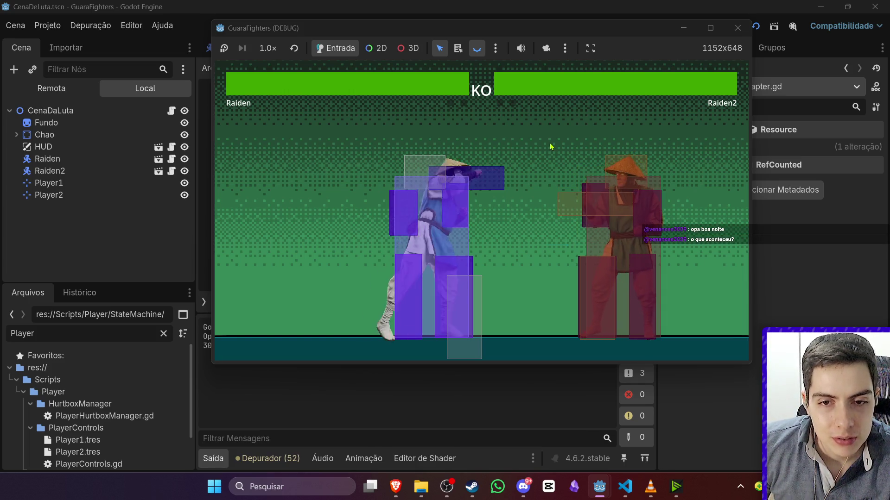
{"action": "key", "text": "j"}
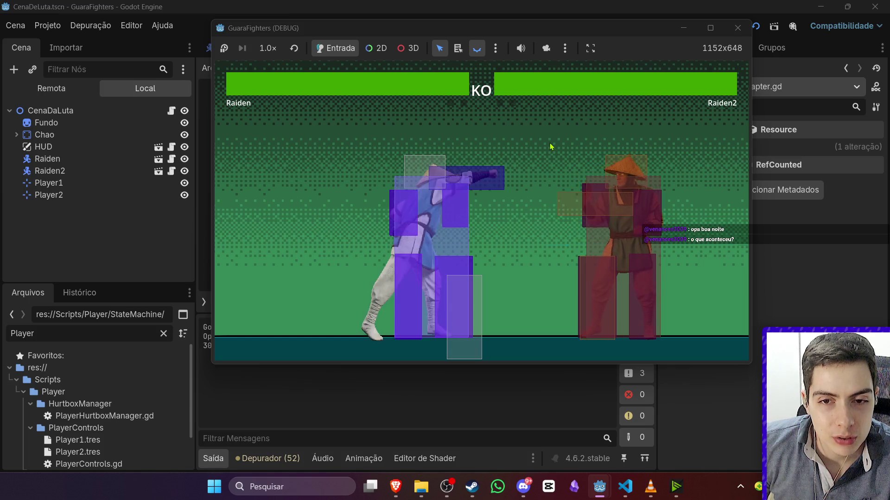
{"action": "key", "text": "j"}
{"action": "key", "text": "j"}
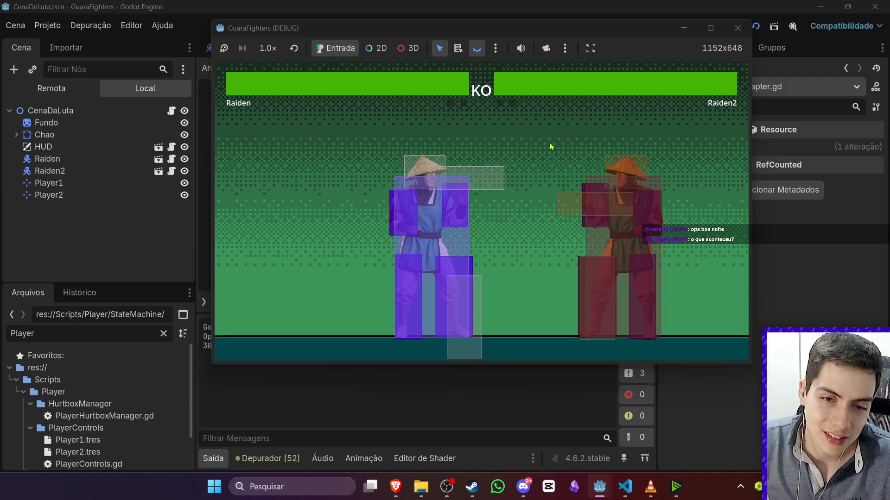
{"action": "key", "text": "j"}
{"action": "key", "text": "j"}
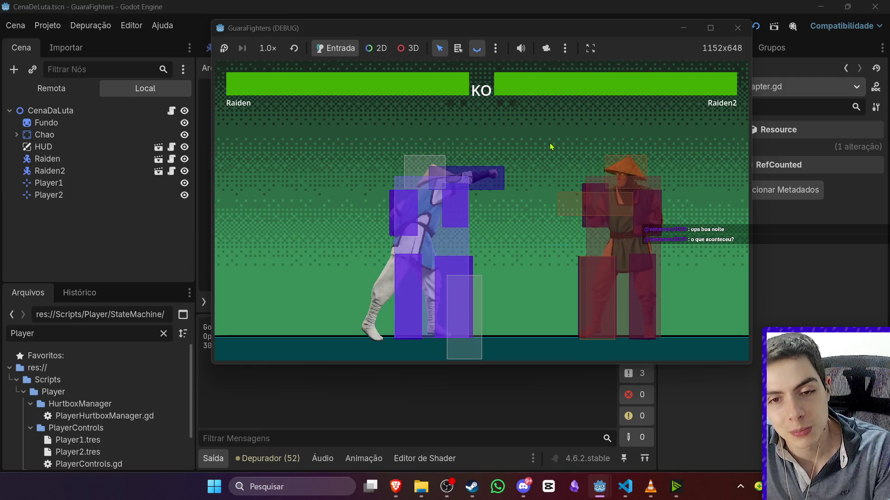
{"action": "key", "text": "j"}
{"action": "key", "text": "j"}
{"action": "key", "text": "j"}
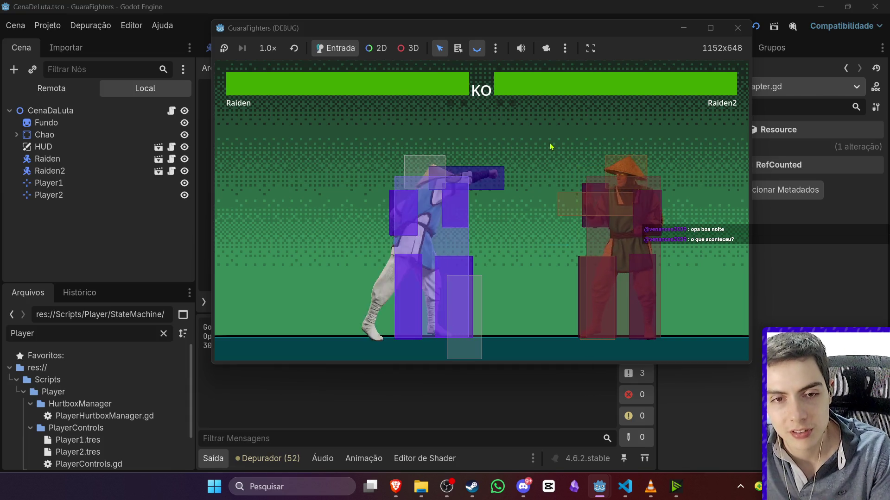
{"action": "key", "text": "j"}
{"action": "key", "text": "j"}
{"action": "key", "text": "j"}
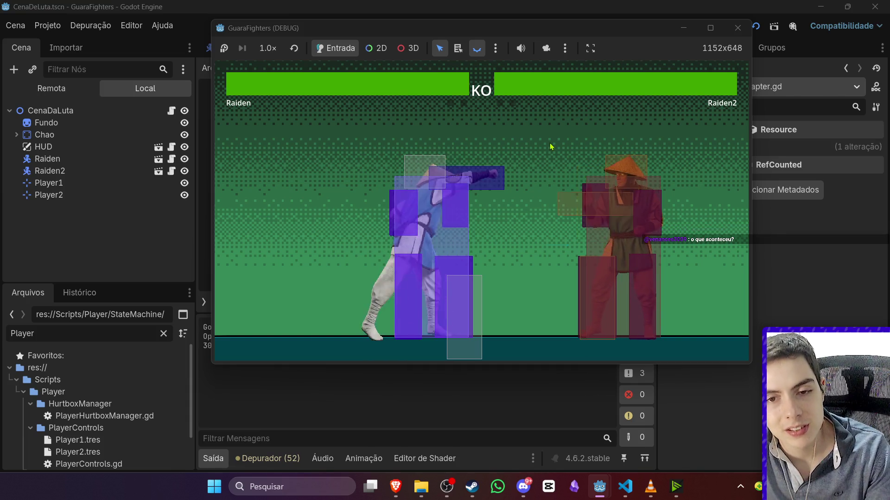
{"action": "key", "text": "j"}
{"action": "key", "text": "j"}
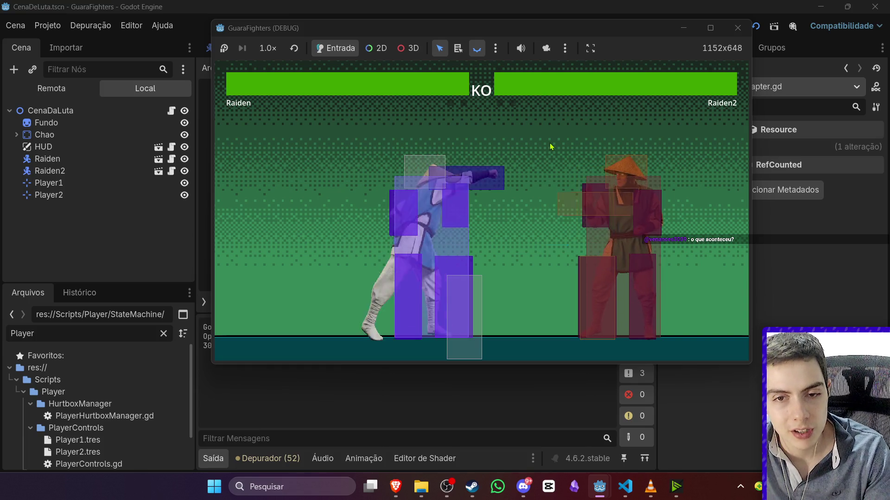
{"action": "key", "text": "j"}
{"action": "key", "text": "j"}
{"action": "key", "text": "j"}
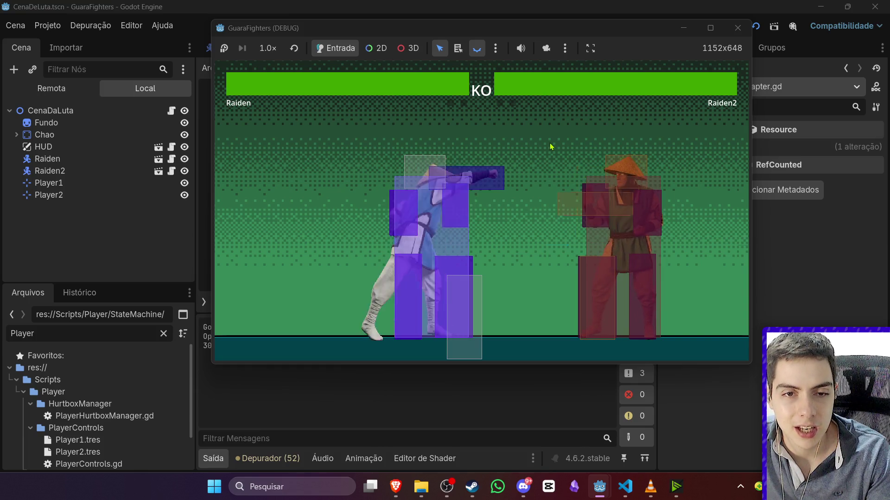
{"action": "key", "text": "j"}
{"action": "key", "text": "j"}
{"action": "key", "text": "j"}
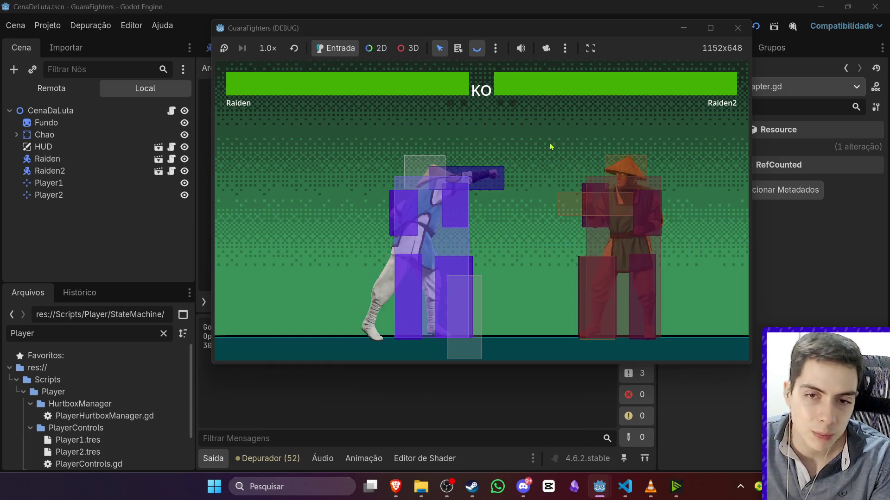
{"action": "key", "text": "j"}
{"action": "key", "text": "j"}
{"action": "key", "text": "j"}
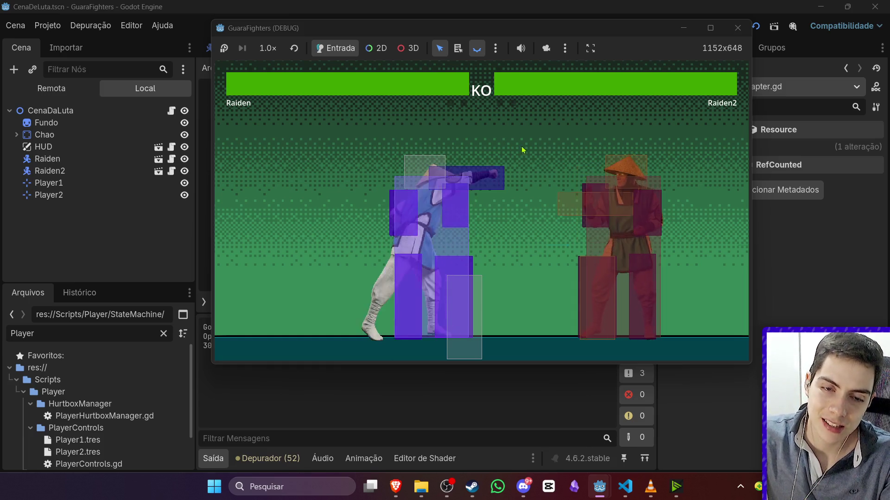
{"action": "key", "text": "j"}
{"action": "key", "text": "j"}
{"action": "key", "text": "j"}
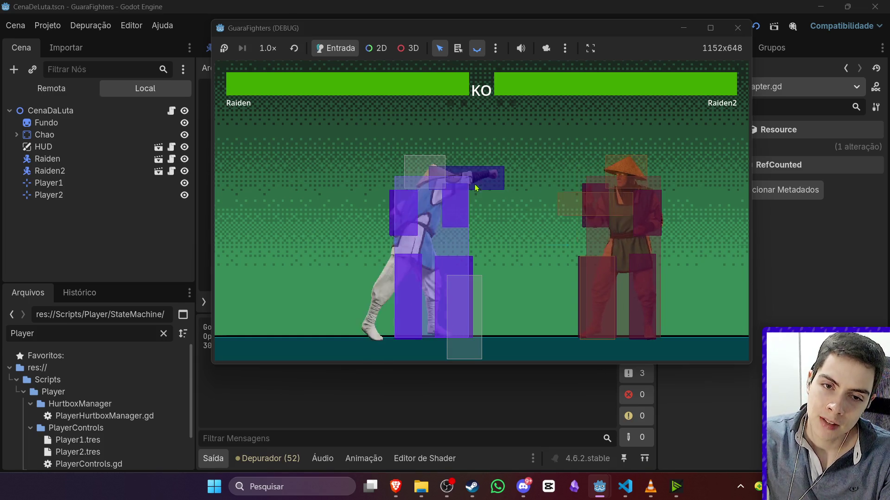
{"action": "key", "text": "j"}
{"action": "key", "text": "j"}
{"action": "key", "text": "j"}
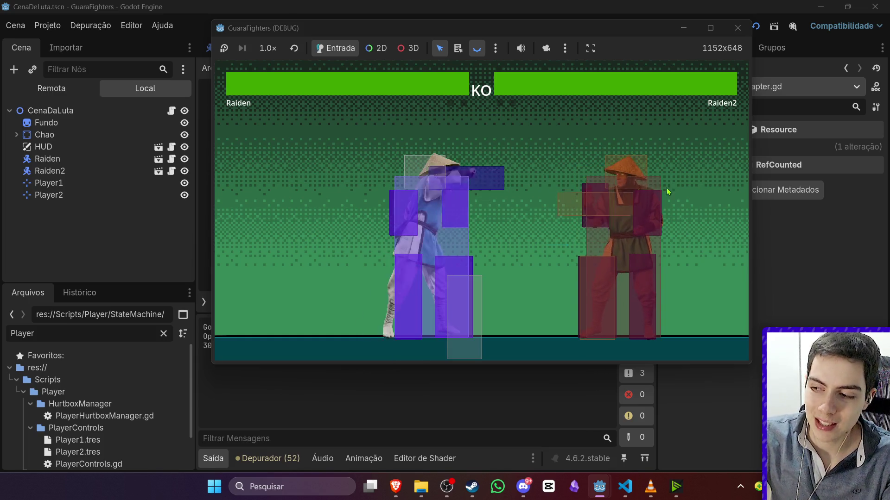
{"action": "key", "text": "j"}
{"action": "key", "text": "j"}
{"action": "key", "text": "j"}
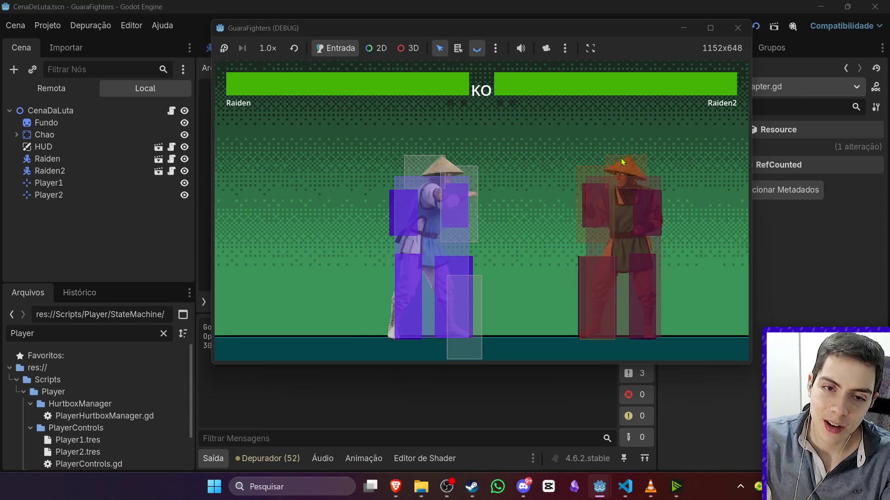
{"action": "key", "text": "j"}
{"action": "key", "text": "j"}
{"action": "key", "text": "j"}
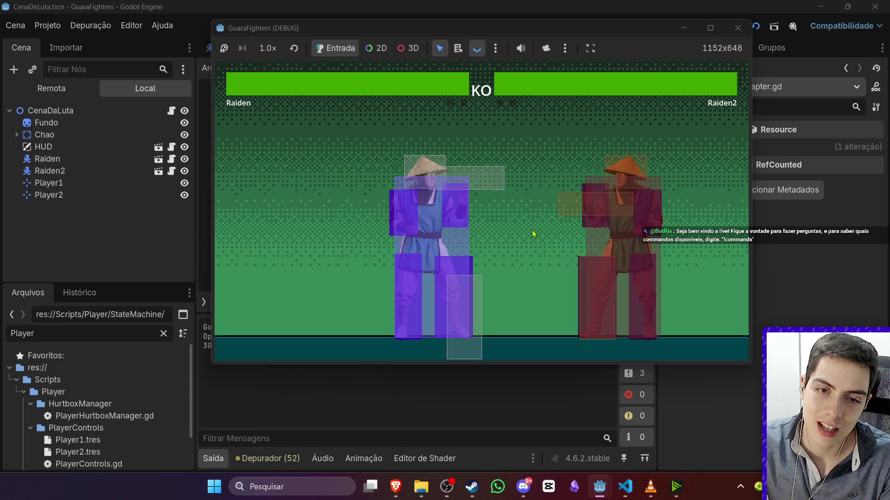
{"action": "key", "text": "j"}
{"action": "key", "text": "j"}
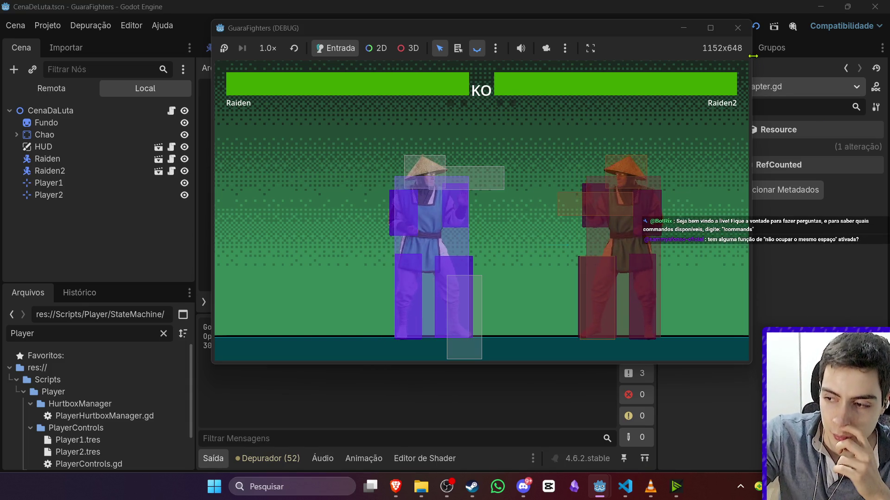
{"action": "key", "text": "j"}
{"action": "key", "text": "j"}
{"action": "key", "text": "j"}
{"action": "key", "text": "j"}
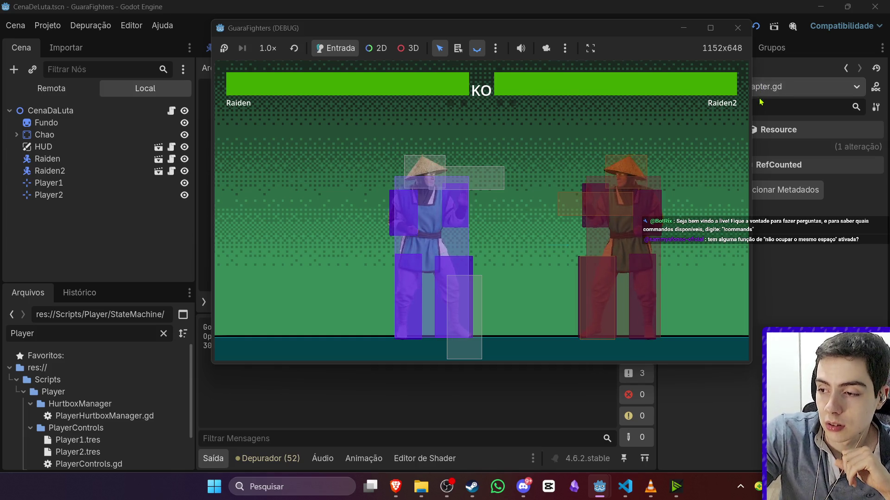
{"action": "key", "text": "j"}
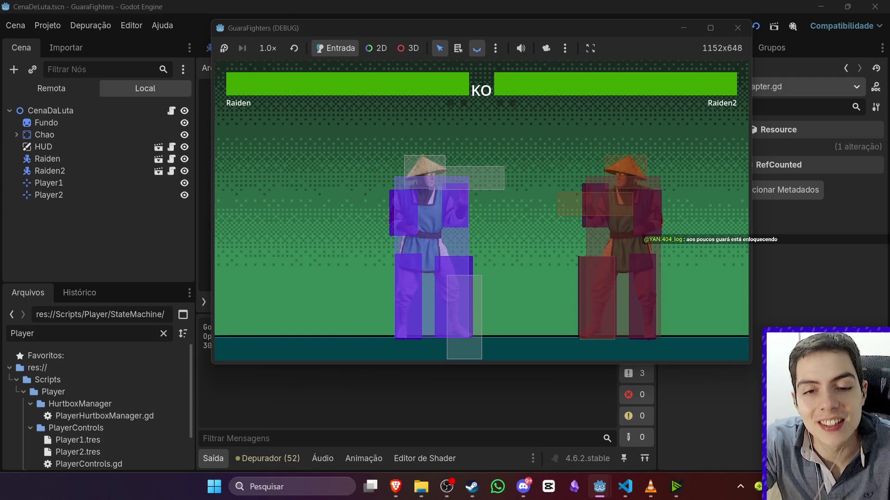
- Test Raiden's crouch, high kick and low kicks against Raiden2, then stop the game
{"action": "key", "text": "s"}
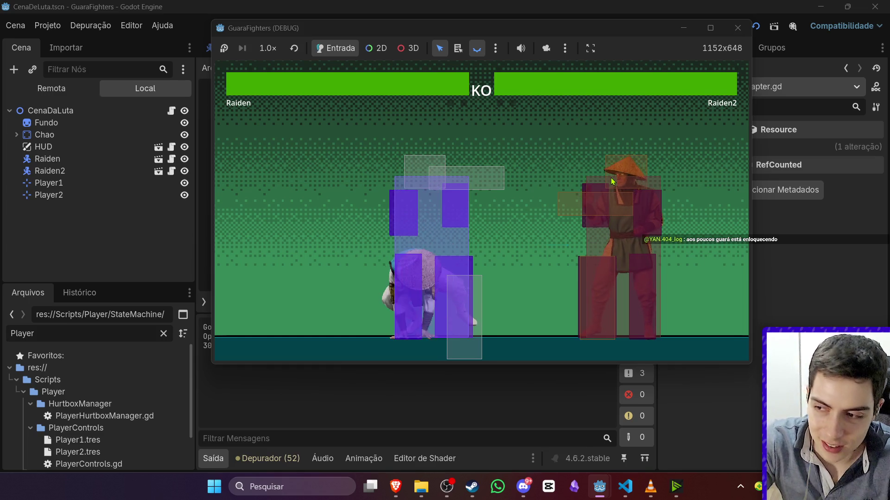
{"action": "key", "text": "k"}
{"action": "key", "text": "d"}
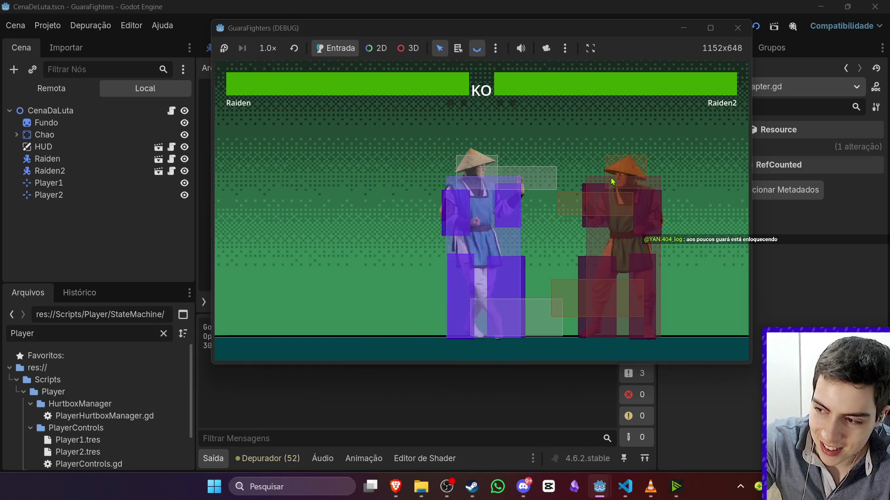
{"action": "key", "text": "k"}
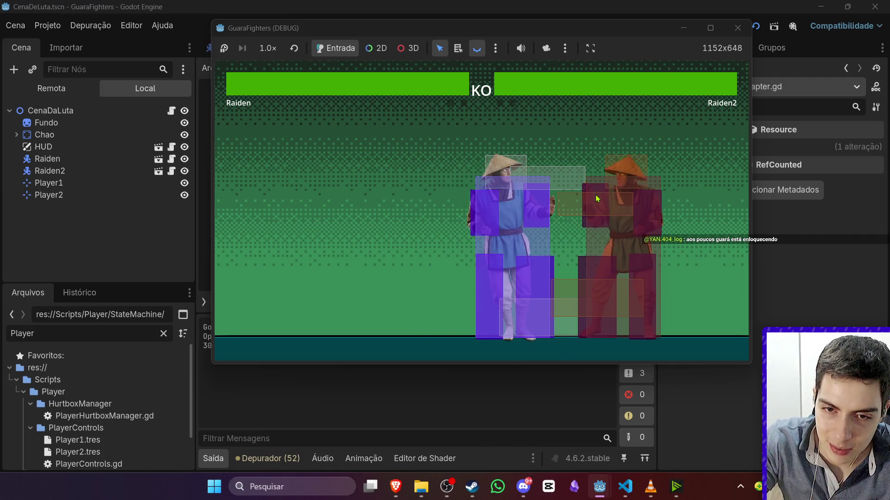
{"action": "key", "text": "d"}
{"action": "key", "text": "k"}
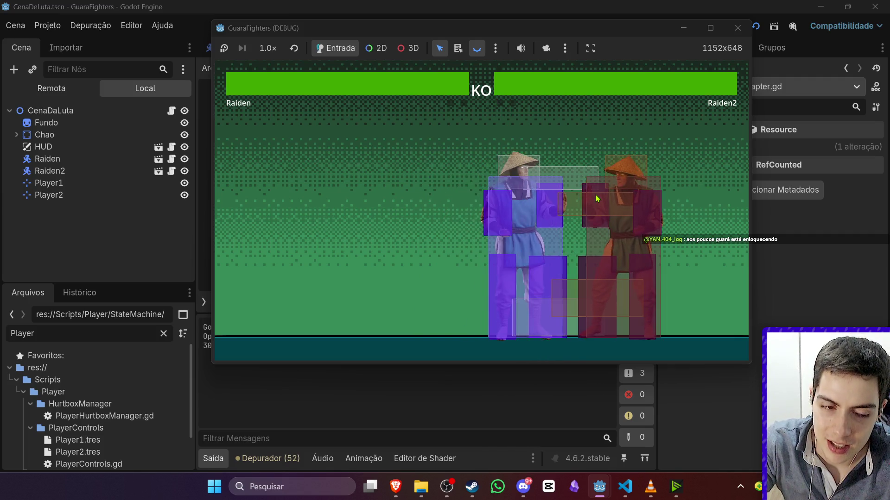
{"action": "key", "text": "a"}
{"action": "left_click", "coordinate": [737, 27]}
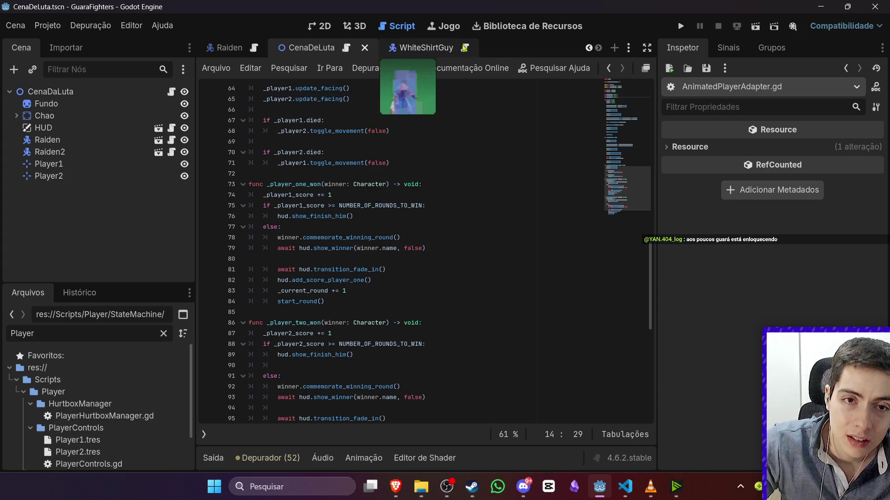
- Close the WhiteShirtGuy scene and switch to the Raiden scene
{"action": "left_click", "coordinate": [426, 49]}
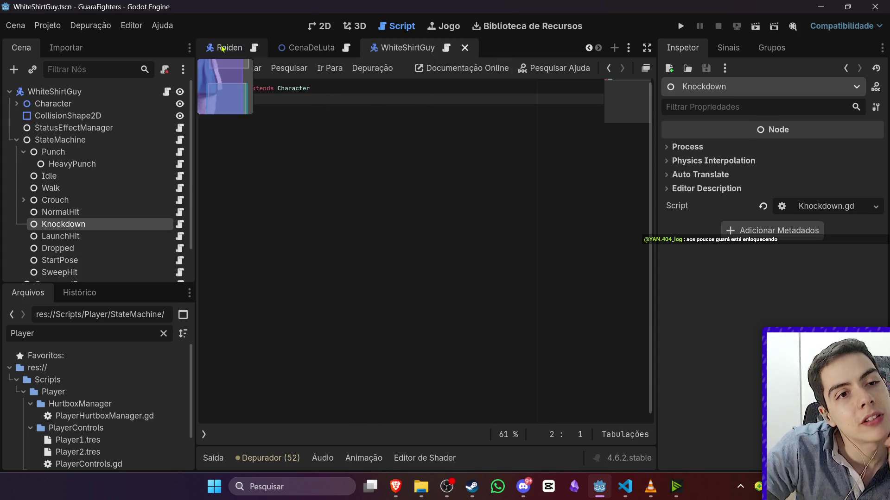
{"action": "left_click", "coordinate": [229, 47]}
{"action": "left_click", "coordinate": [424, 47]}
{"action": "left_click", "coordinate": [464, 48]}
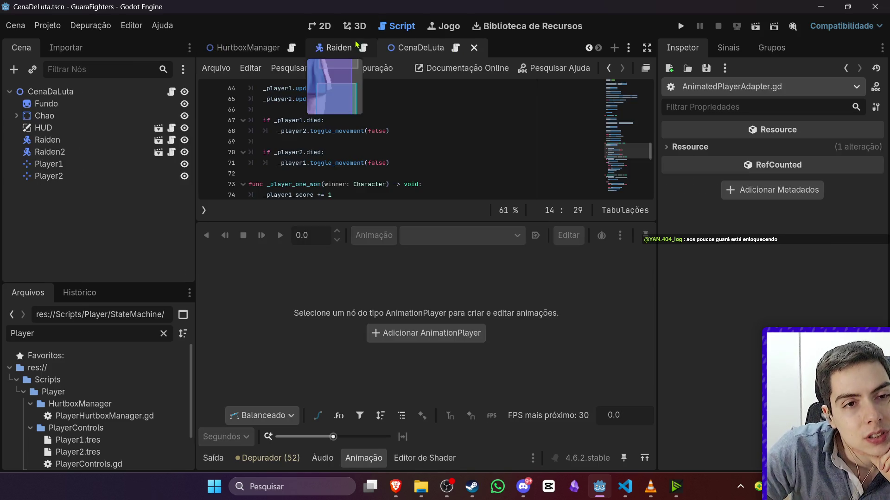
{"action": "left_click", "coordinate": [333, 48]}
- Hide the Animation panel, scroll the Raiden script to the top, and select HitboxManager
{"action": "left_click", "coordinate": [344, 457]}
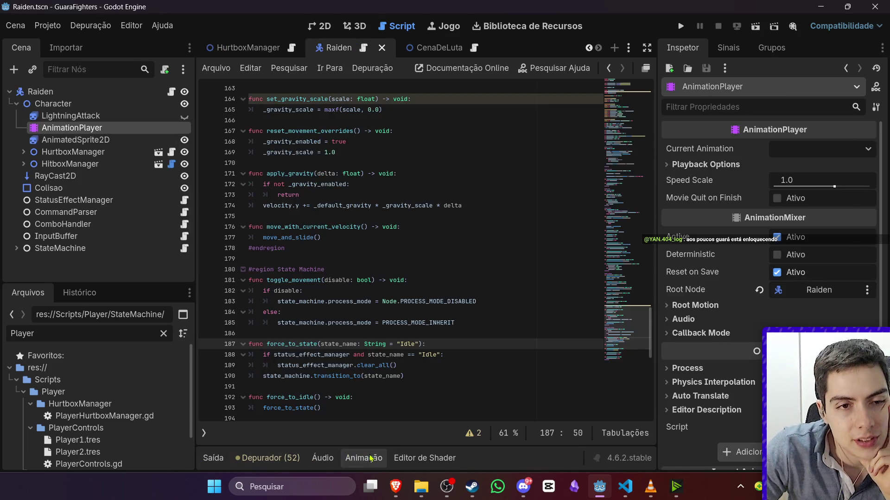
{"action": "scroll", "coordinate": [422, 321], "scroll_direction": "up", "scroll_amount": 15}
{"action": "scroll", "coordinate": [422, 321], "scroll_direction": "up", "scroll_amount": 20}
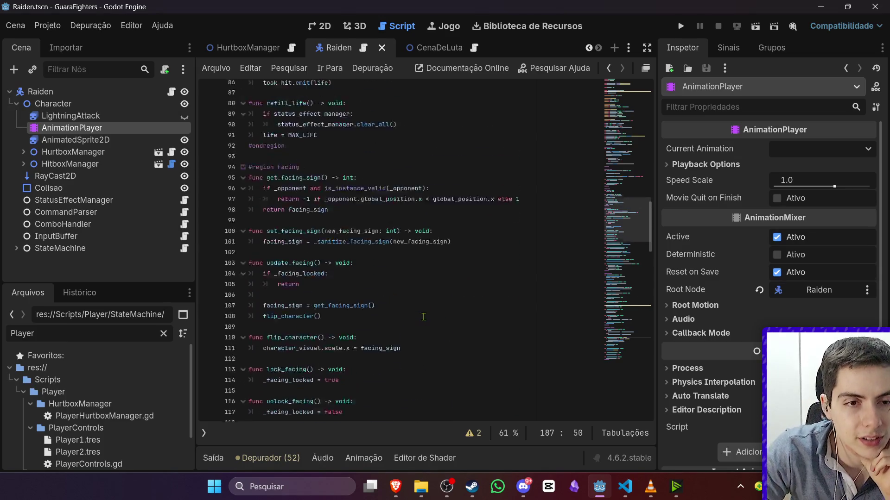
{"action": "scroll", "coordinate": [463, 297], "scroll_direction": "up", "scroll_amount": 6}
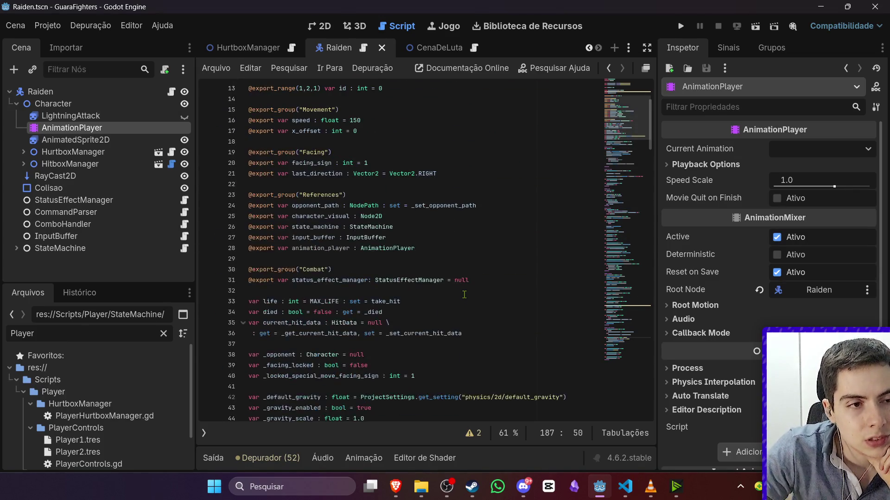
{"action": "left_click", "coordinate": [65, 164]}
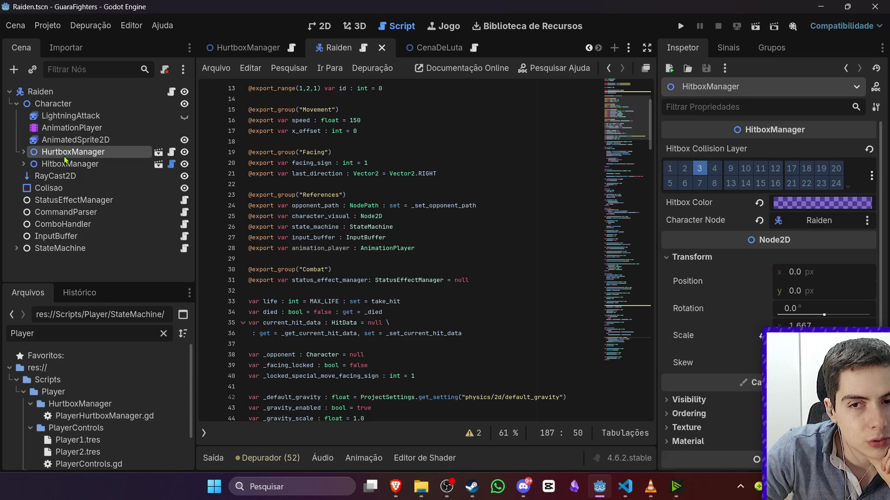
- Check HurtboxManager's collision mask and open its PlayerHurtboxManager.gd script
{"action": "left_click", "coordinate": [65, 154]}
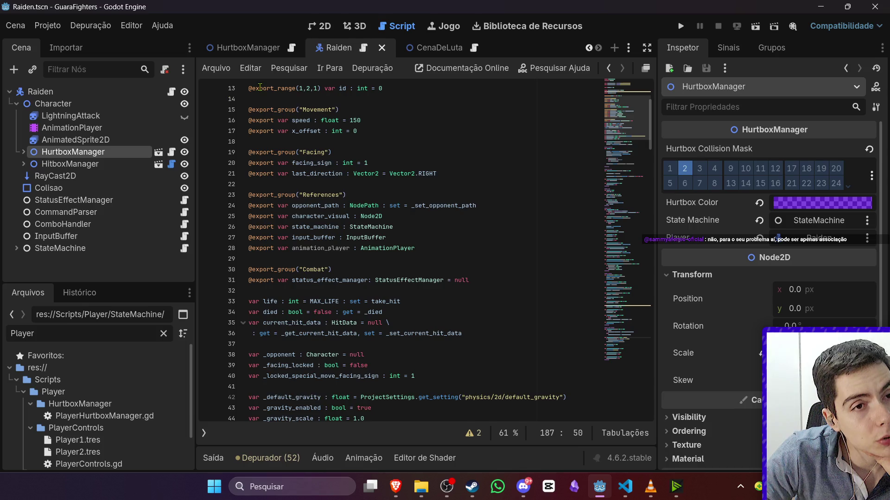
{"action": "mouse_move", "coordinate": [259, 88]}
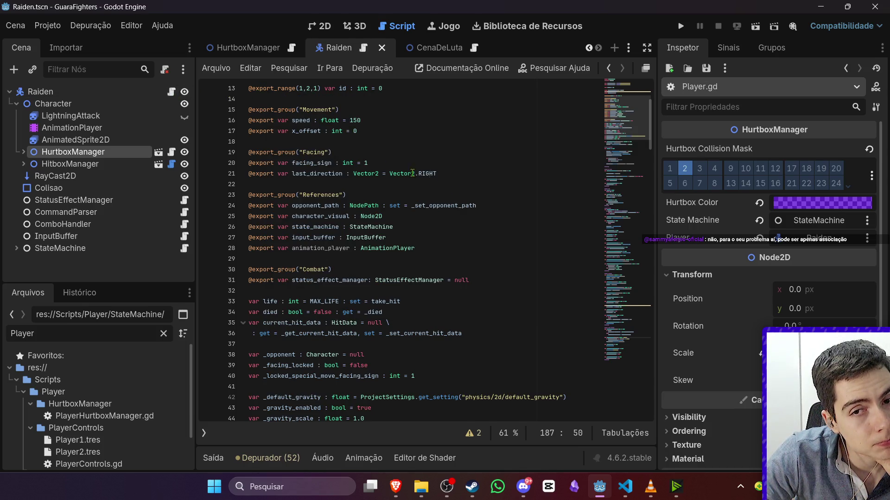
{"action": "scroll", "coordinate": [409, 250], "scroll_direction": "down", "scroll_amount": 9}
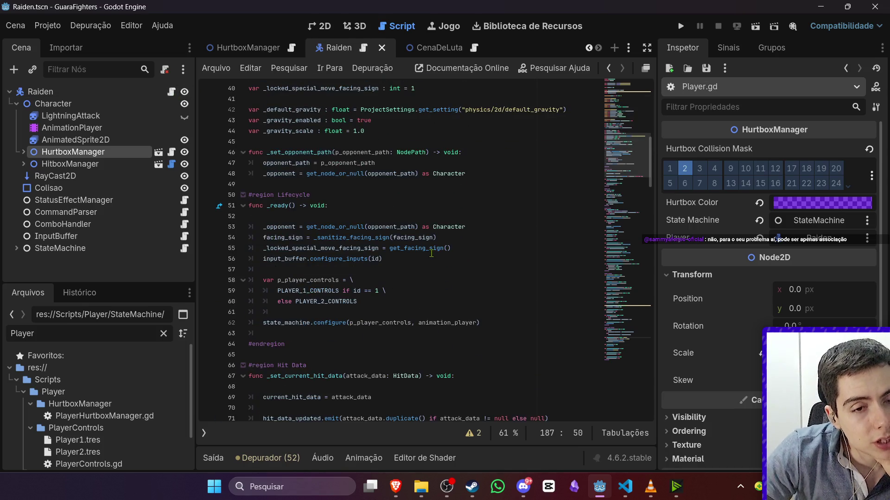
{"action": "left_click", "coordinate": [427, 264]}
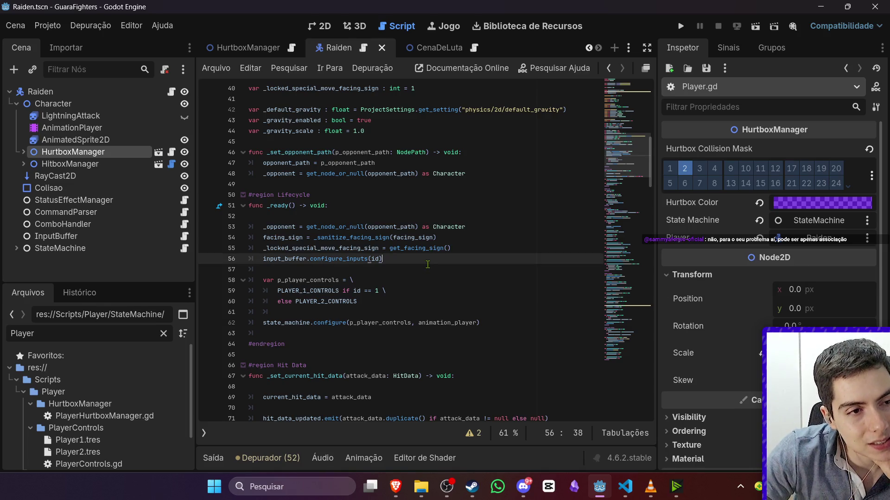
{"action": "left_click", "coordinate": [172, 152]}
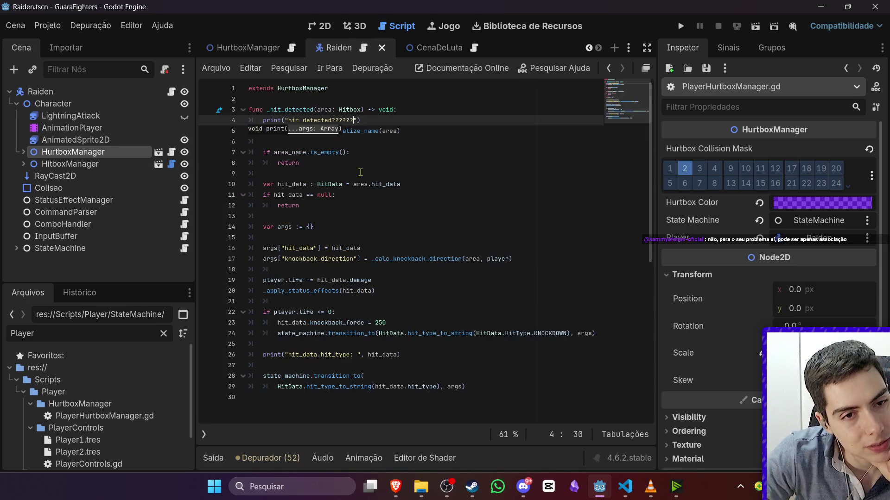
{"action": "left_click_drag", "start_coordinate": [360, 120], "coordinate": [258, 110]}
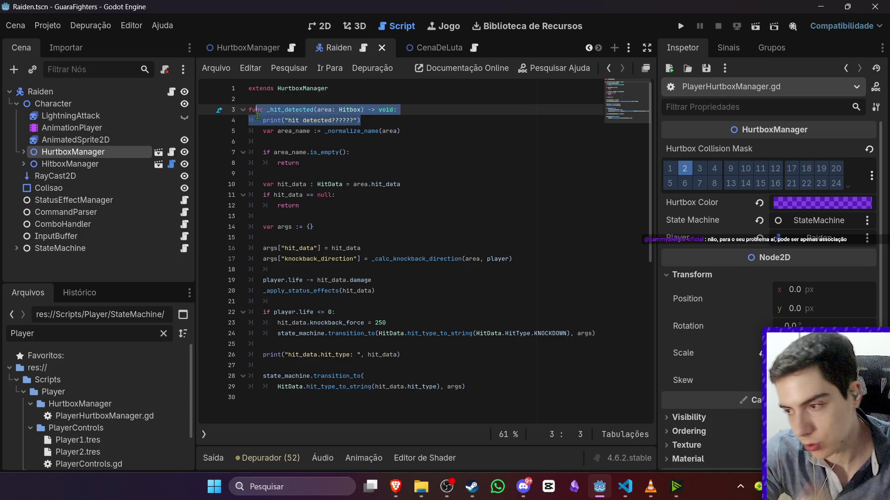
- Delete the print("hit detected??????") line from _hit_detected and save with Ctrl+S
{"action": "left_click", "coordinate": [324, 132]}
{"action": "mouse_move", "coordinate": [324, 132]}
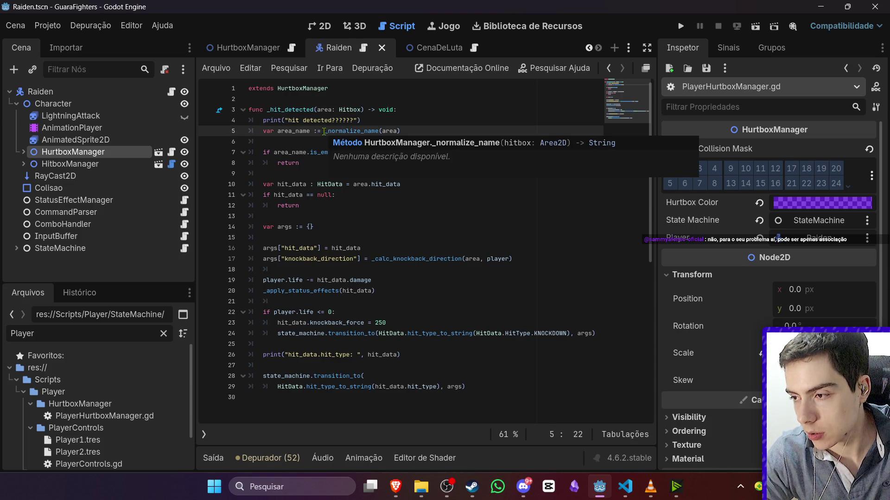
{"action": "mouse_move", "coordinate": [360, 120]}
{"action": "left_mouse_down"}
{"action": "mouse_move", "coordinate": [215, 114]}
{"action": "mouse_move", "coordinate": [213, 121]}
{"action": "left_mouse_up"}
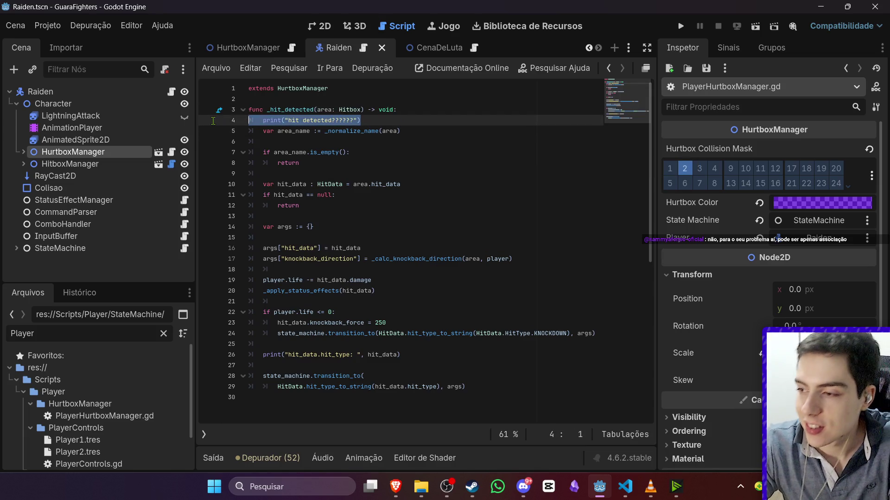
{"action": "key", "text": "ctrl+shift+k"}
{"action": "key", "text": "ctrl+s"}
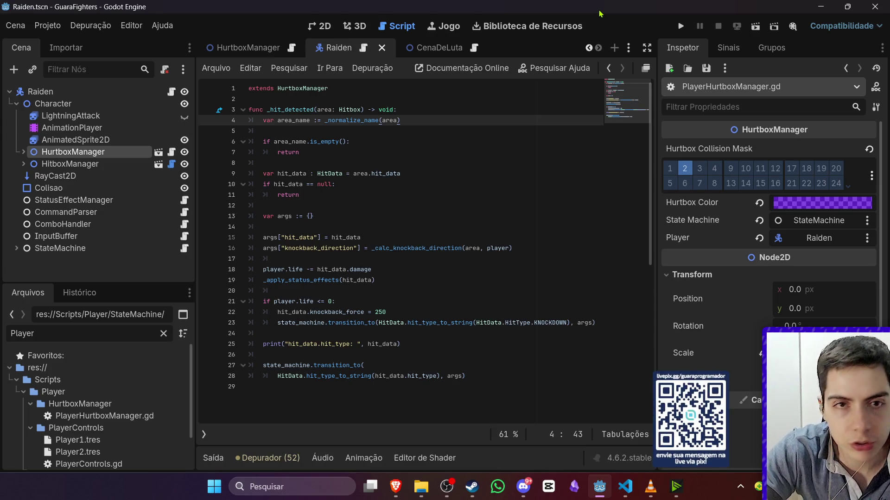
- Run the fight scene, switch the Scene dock to the Remote tree, and pause with F7
{"action": "left_click", "coordinate": [438, 48]}
{"action": "left_click", "coordinate": [755, 26]}
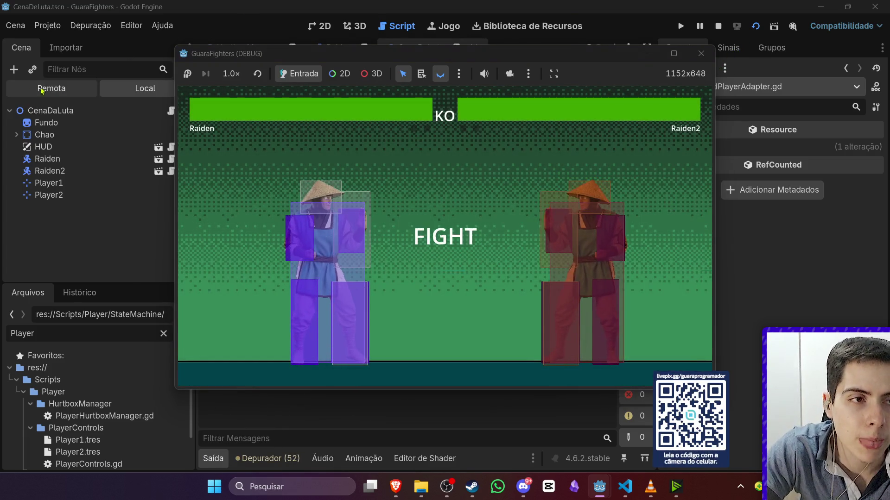
{"action": "left_click", "coordinate": [46, 90]}
{"action": "key", "text": "F7"}
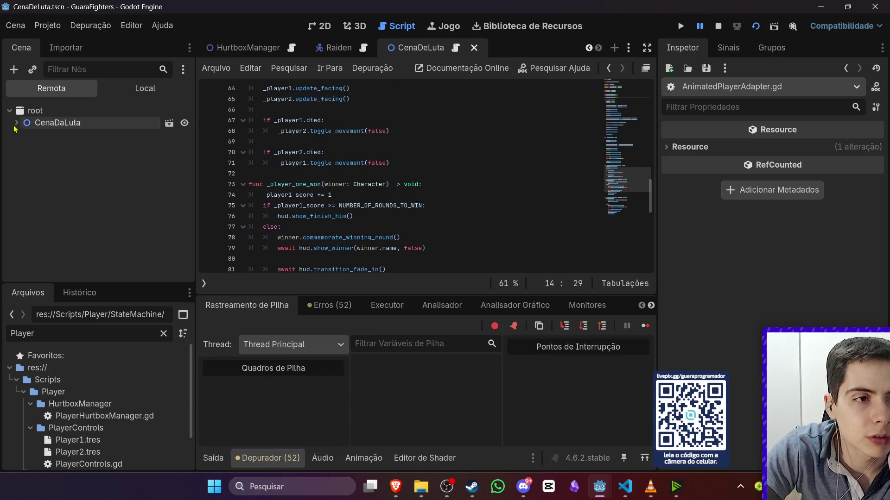
- Expand Raiden > Character > HurtboxManager > LeftLeg and inspect its CollisionShape2D
{"action": "left_click", "coordinate": [23, 171]}
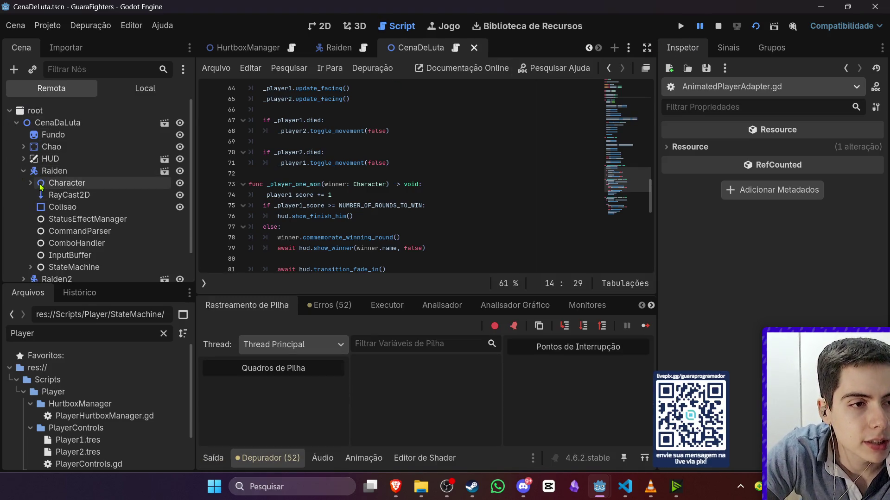
{"action": "scroll", "coordinate": [43, 186], "scroll_direction": "down", "scroll_amount": 1}
{"action": "scroll", "coordinate": [43, 186], "scroll_direction": "down", "scroll_amount": 1}
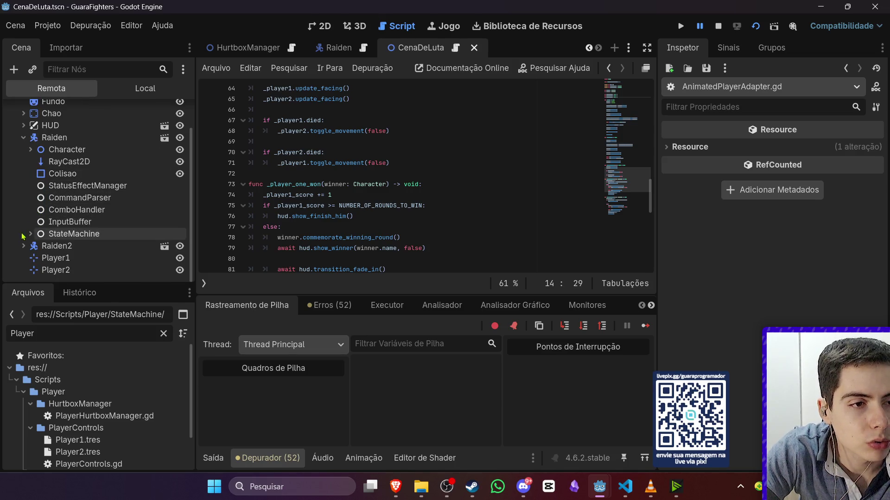
{"action": "left_click", "coordinate": [30, 149]}
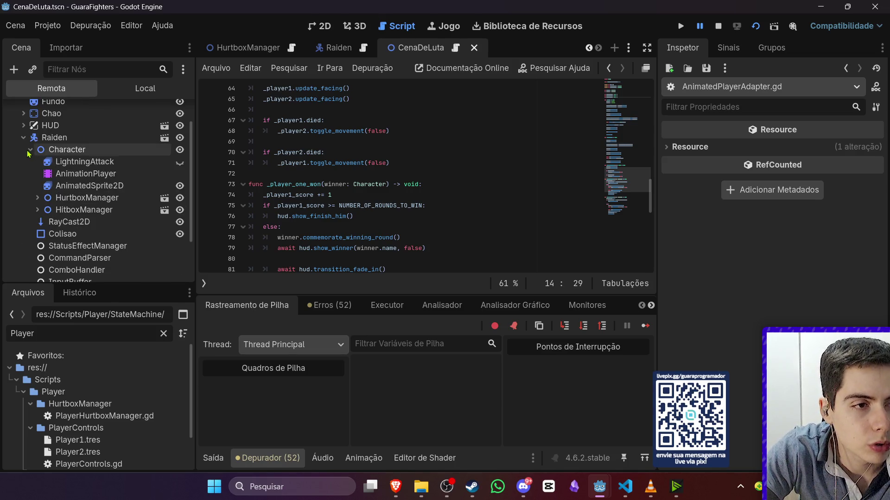
{"action": "double_click", "coordinate": [51, 200]}
{"action": "left_click", "coordinate": [44, 209]}
{"action": "scroll", "coordinate": [70, 204], "scroll_direction": "down", "scroll_amount": 3}
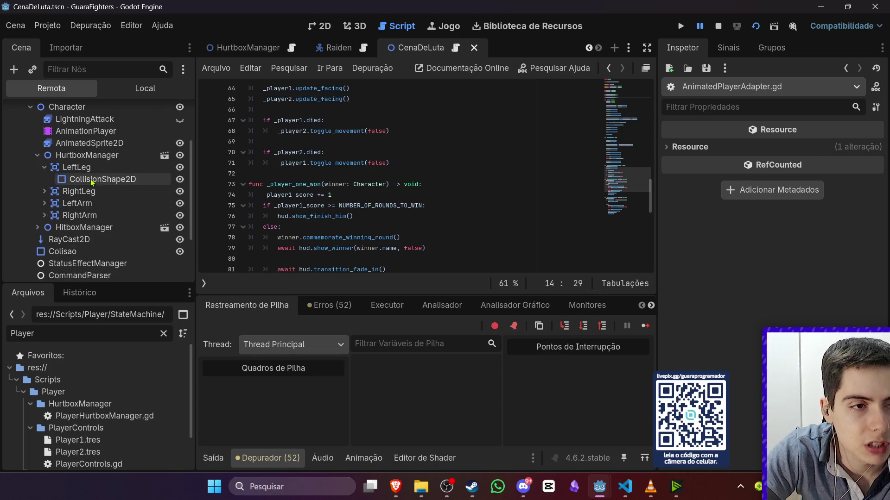
{"action": "left_click", "coordinate": [91, 180]}
{"action": "scroll", "coordinate": [801, 304], "scroll_direction": "down", "scroll_amount": 3}
{"action": "scroll", "coordinate": [801, 303], "scroll_direction": "up", "scroll_amount": 4}
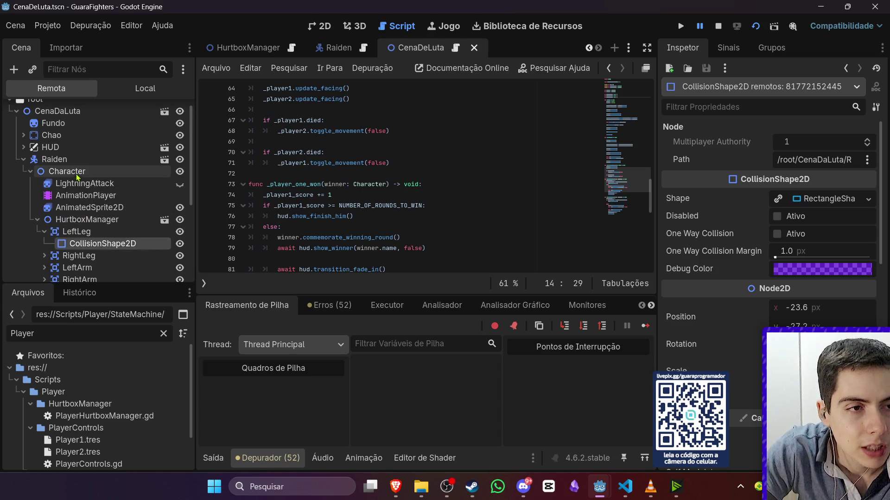
{"action": "scroll", "coordinate": [42, 213], "scroll_direction": "down", "scroll_amount": 3}
{"action": "scroll", "coordinate": [42, 213], "scroll_direction": "down", "scroll_amount": 1}
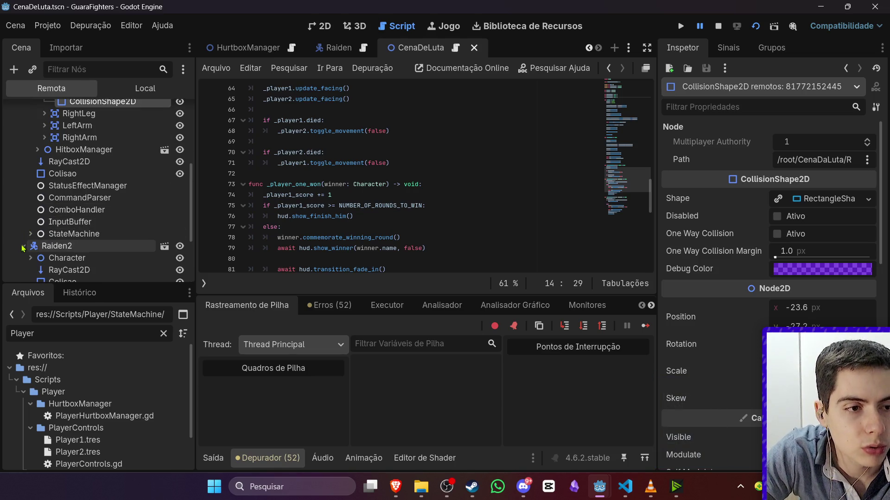
- Expand Raiden2 > Character > HurtboxManager > LeftLeg and select its CollisionShape2D
{"action": "left_click", "coordinate": [24, 245]}
{"action": "scroll", "coordinate": [36, 240], "scroll_direction": "down", "scroll_amount": 2}
{"action": "left_click", "coordinate": [31, 174]}
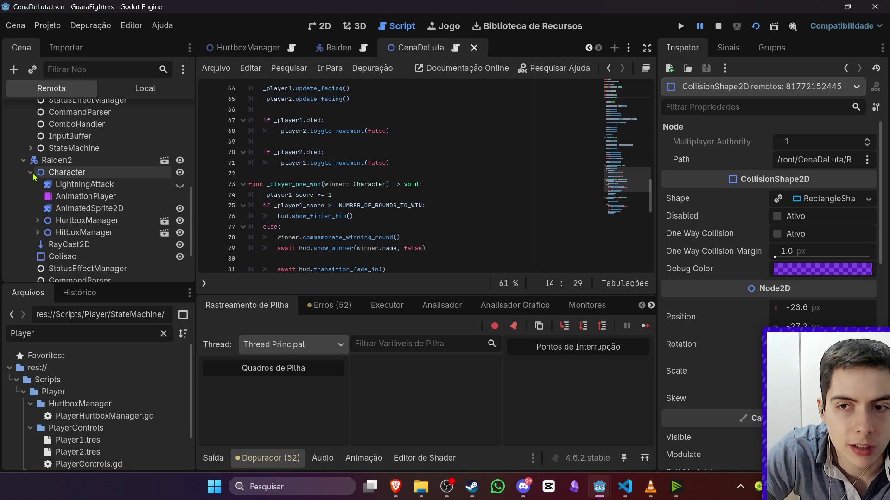
{"action": "scroll", "coordinate": [37, 181], "scroll_direction": "down", "scroll_amount": 1}
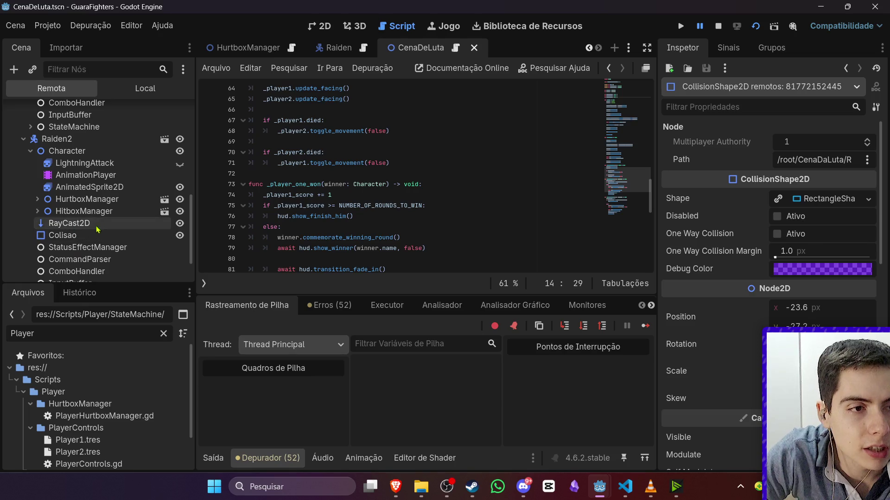
{"action": "left_click", "coordinate": [37, 198]}
{"action": "left_click", "coordinate": [44, 211]}
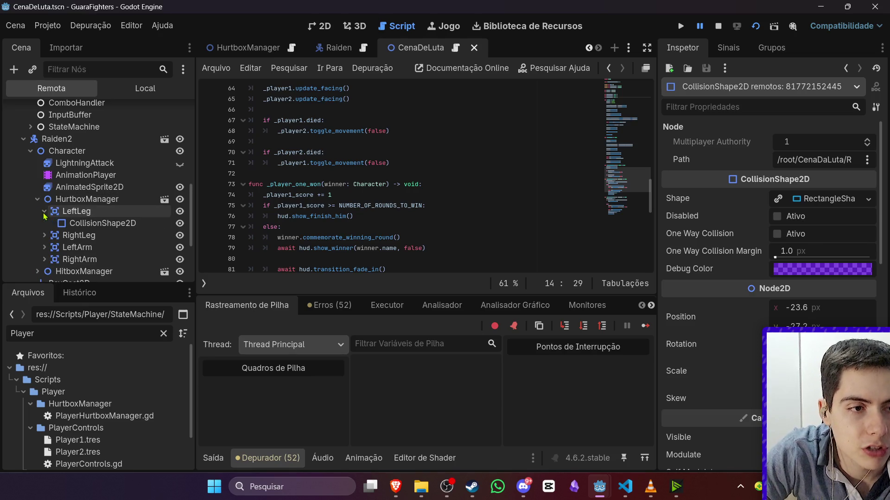
{"action": "left_click", "coordinate": [79, 223]}
{"action": "left_click", "coordinate": [79, 214]}
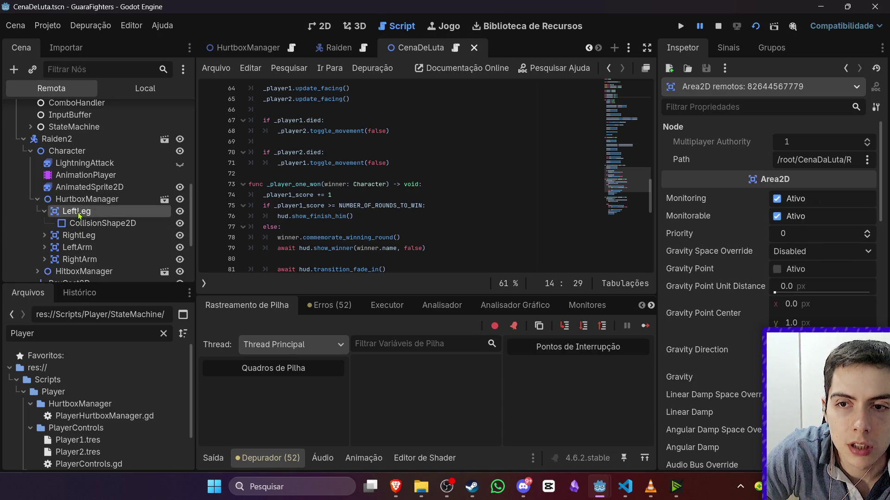
{"action": "scroll", "coordinate": [84, 204], "scroll_direction": "down", "scroll_amount": 5}
{"action": "scroll", "coordinate": [100, 166], "scroll_direction": "up", "scroll_amount": 2}
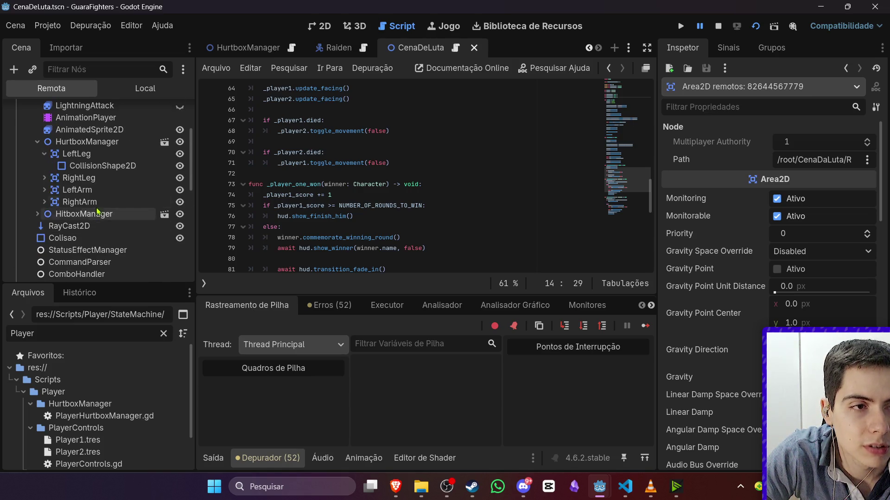
{"action": "scroll", "coordinate": [101, 162], "scroll_direction": "down", "scroll_amount": 4}
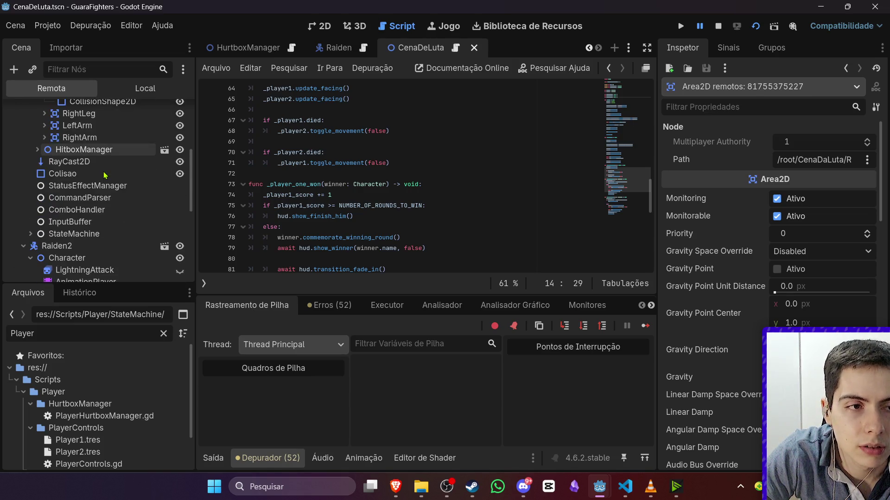
{"action": "scroll", "coordinate": [102, 180], "scroll_direction": "down", "scroll_amount": 5}
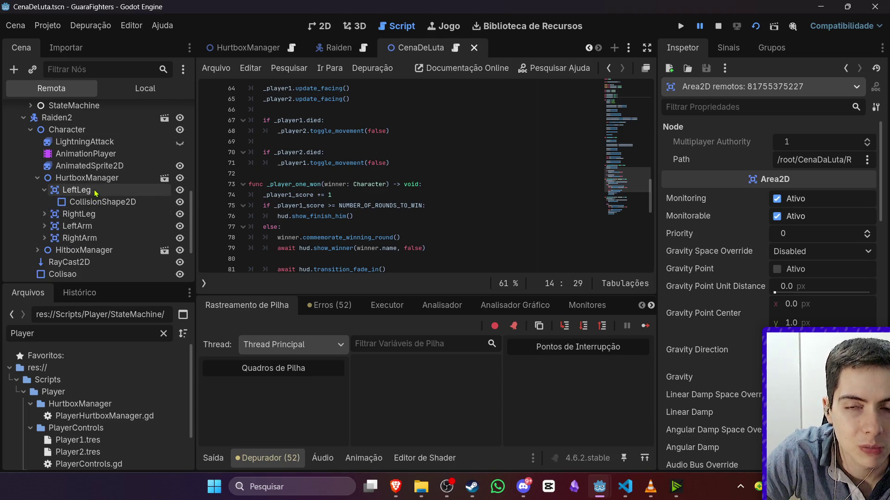
{"action": "left_click", "coordinate": [94, 203]}
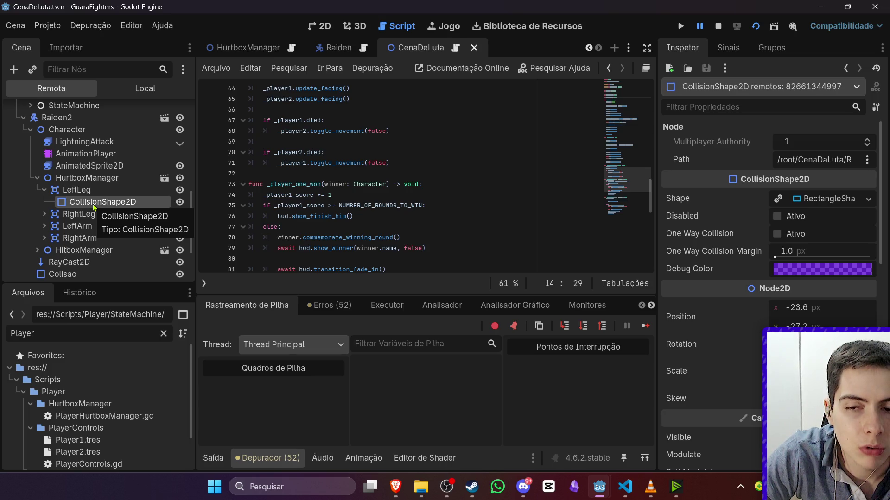
- Expand the 48.8 × 105.6 RectangleShape2D in the Inspector, then stop the game
{"action": "left_click", "coordinate": [801, 199]}
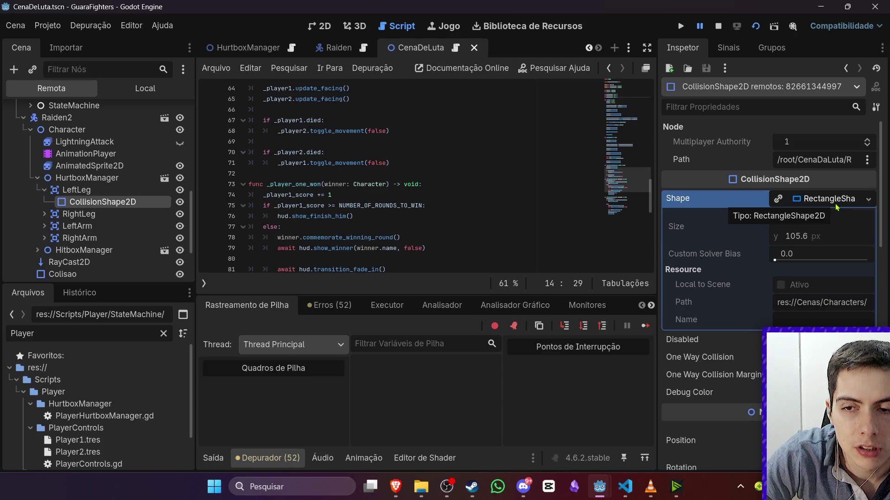
{"action": "left_click", "coordinate": [868, 199]}
{"action": "left_click", "coordinate": [873, 204]}
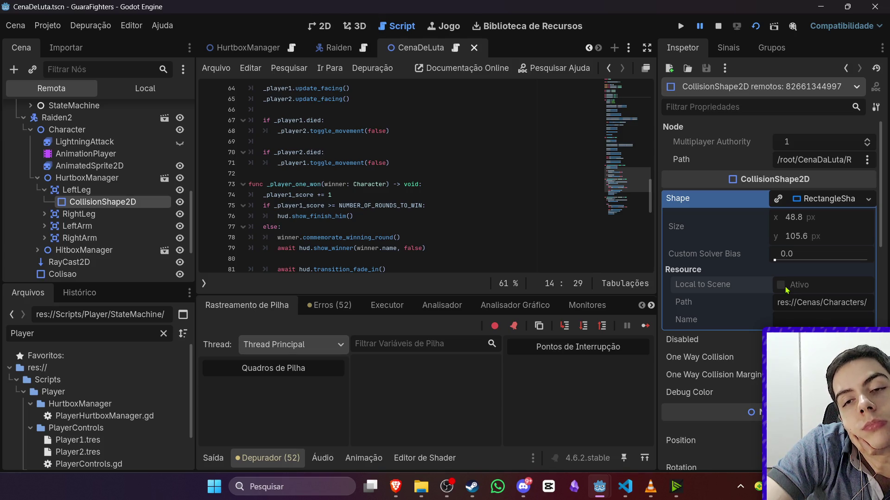
{"action": "left_click", "coordinate": [718, 26]}
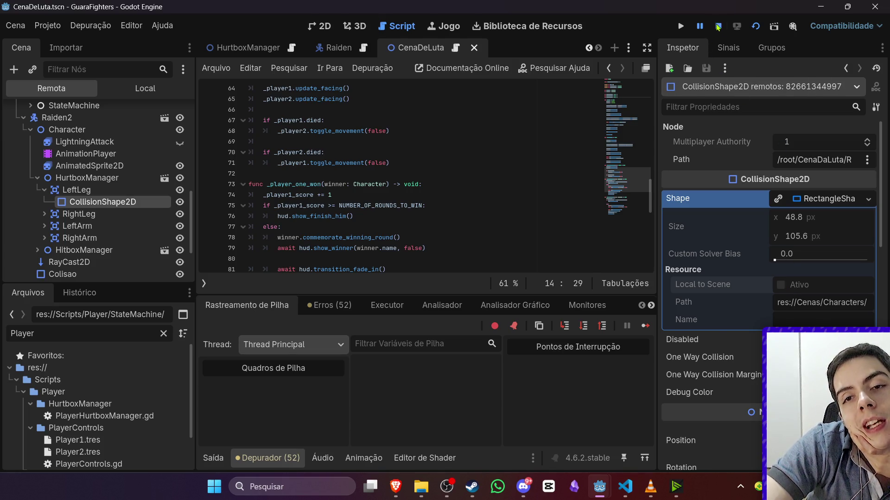
- In Raiden.tscn, make the LeftLeg hurtbox's RectangleShape2D local to scene and save
{"action": "left_click", "coordinate": [333, 53]}
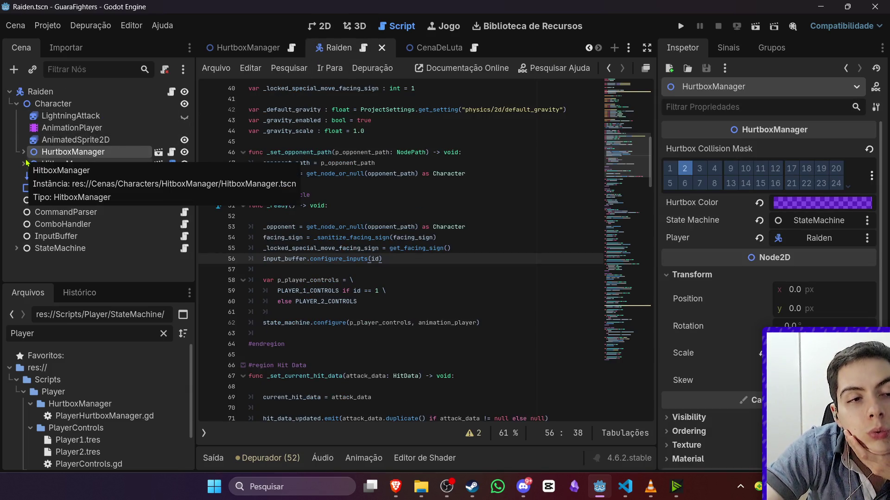
{"action": "left_click", "coordinate": [74, 140]}
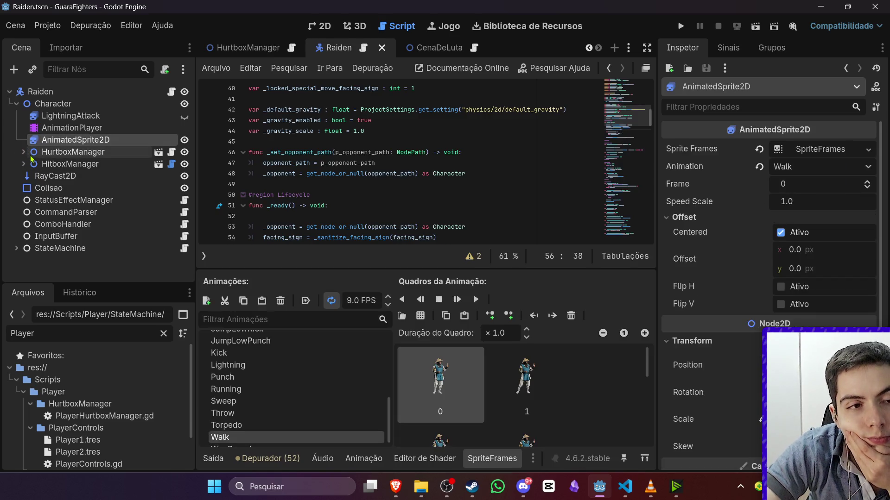
{"action": "left_click", "coordinate": [23, 152]}
{"action": "left_click", "coordinate": [29, 164]}
{"action": "left_click", "coordinate": [79, 176]}
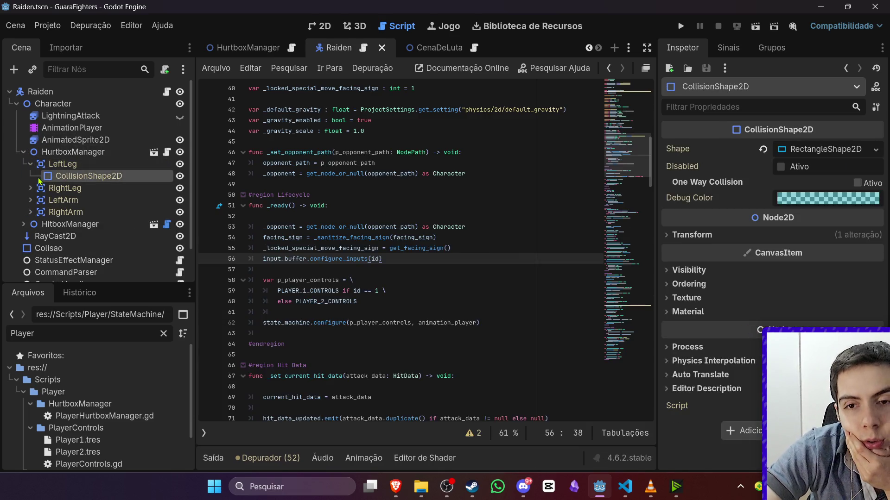
{"action": "left_click", "coordinate": [803, 147]}
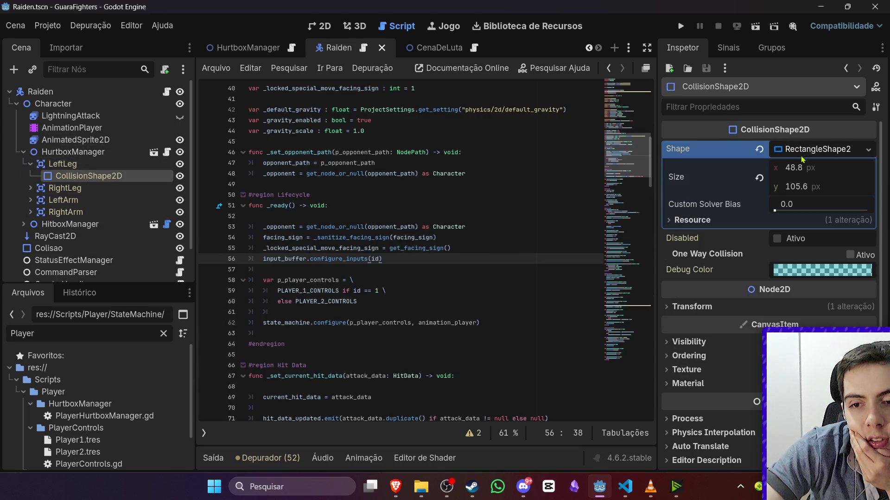
{"action": "left_click", "coordinate": [783, 223]}
{"action": "left_click", "coordinate": [781, 235]}
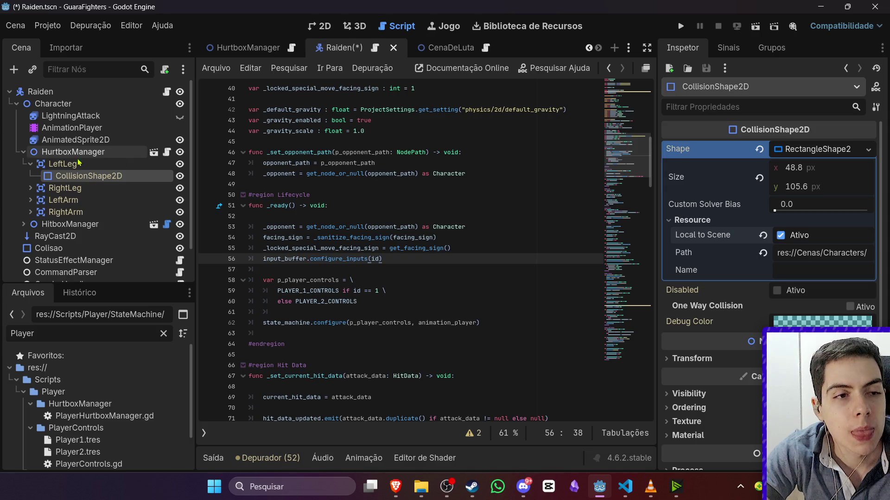
{"action": "key", "text": "ctrl+s"}
- Expand the RightLeg collision shape's rectangle and mark it disabled
{"action": "left_click", "coordinate": [31, 189]}
{"action": "left_click", "coordinate": [169, 200]}
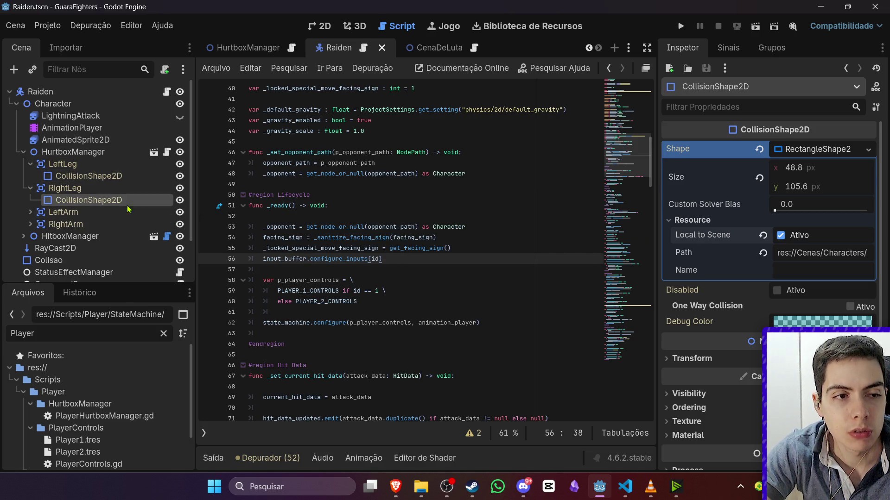
{"action": "left_click", "coordinate": [797, 149]}
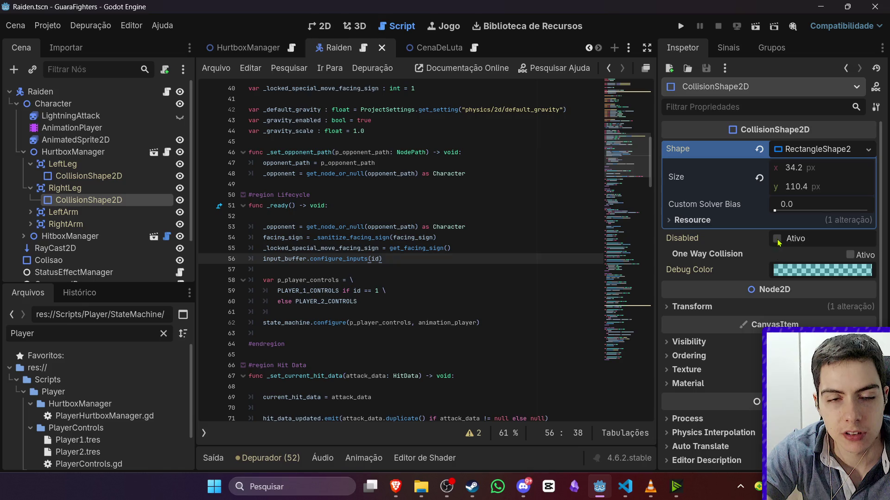
{"action": "left_click", "coordinate": [778, 239]}
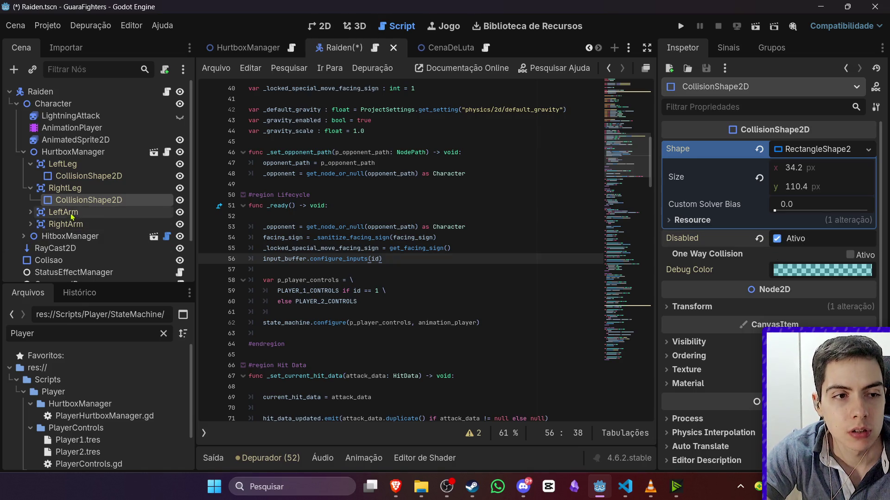
- Make the LeftArm hurtbox's RectangleShape2D local to scene and save
{"action": "left_click", "coordinate": [63, 213]}
{"action": "left_click", "coordinate": [29, 212]}
{"action": "left_click", "coordinate": [85, 224]}
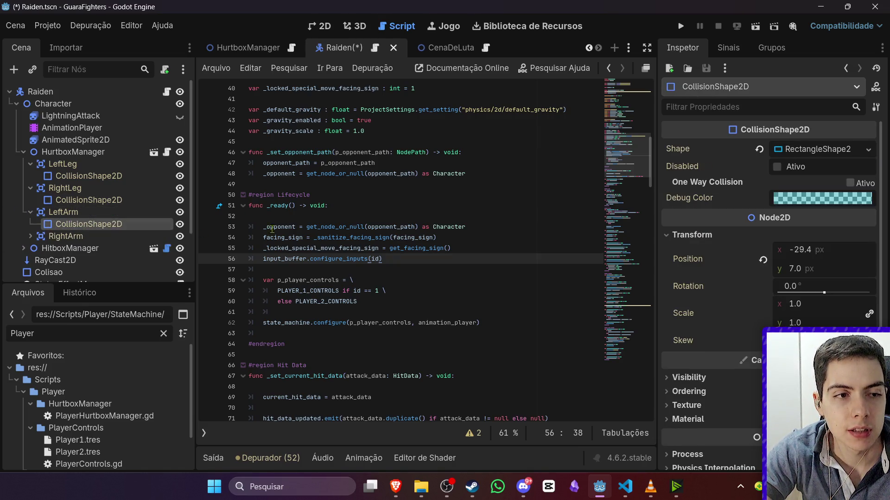
{"action": "left_click", "coordinate": [820, 151]}
{"action": "left_click", "coordinate": [793, 220]}
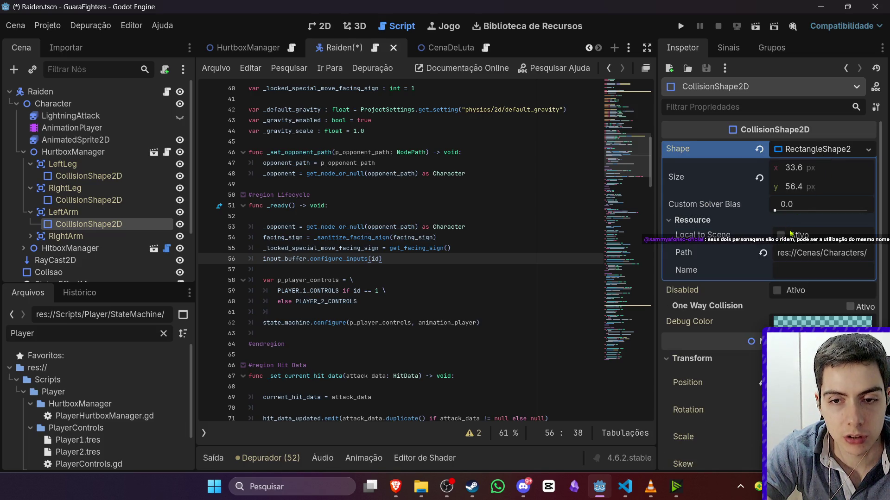
{"action": "key", "text": "ctrl+s"}
- Make the RightArm hurtbox's shape local to scene, save, and run the CenaDeLuta fight
{"action": "left_click", "coordinate": [62, 240]}
{"action": "left_click", "coordinate": [31, 237]}
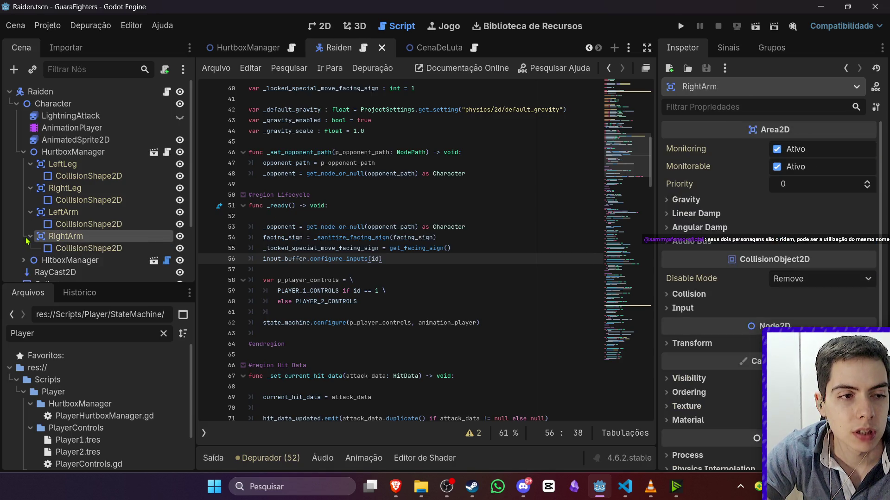
{"action": "left_click", "coordinate": [86, 249]}
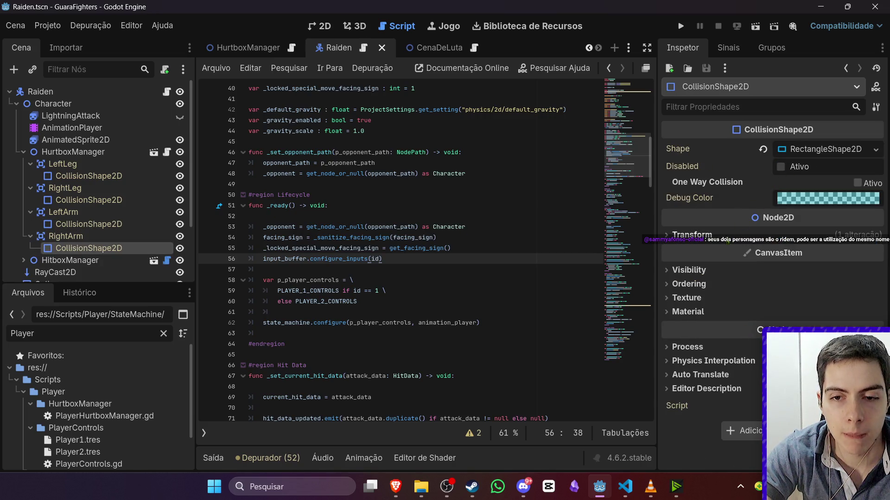
{"action": "left_click", "coordinate": [796, 149]}
{"action": "left_click", "coordinate": [692, 220]}
{"action": "key", "text": "ctrl+s"}
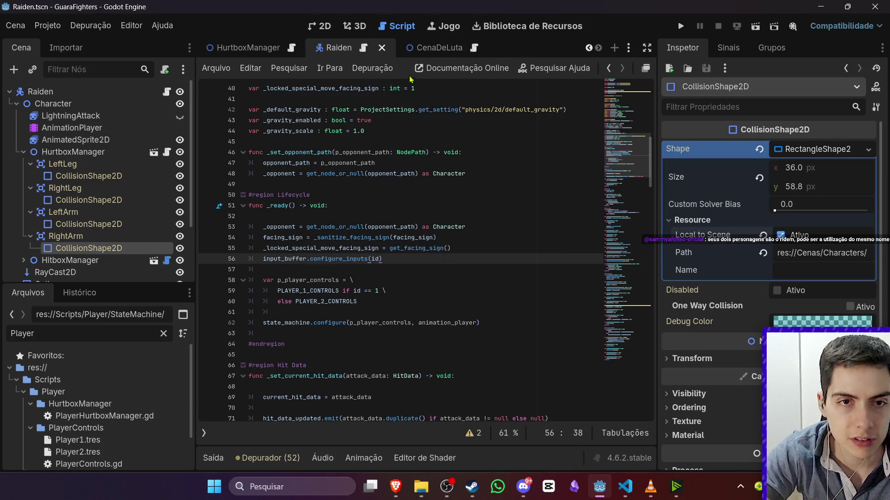
{"action": "key", "text": "ctrl+Tab"}
{"action": "left_click", "coordinate": [754, 32]}
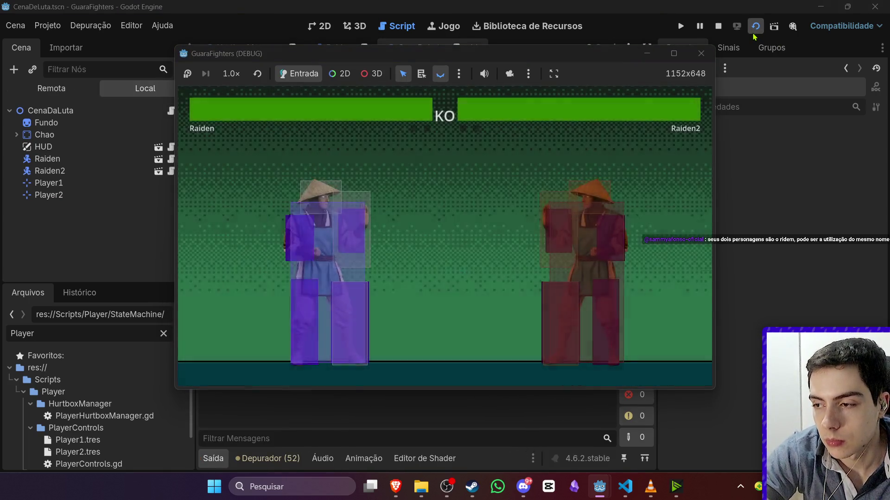
- Walk Raiden forward, throw two punches, then stop the game
{"action": "key", "text": "d"}
{"action": "key", "text": "j"}
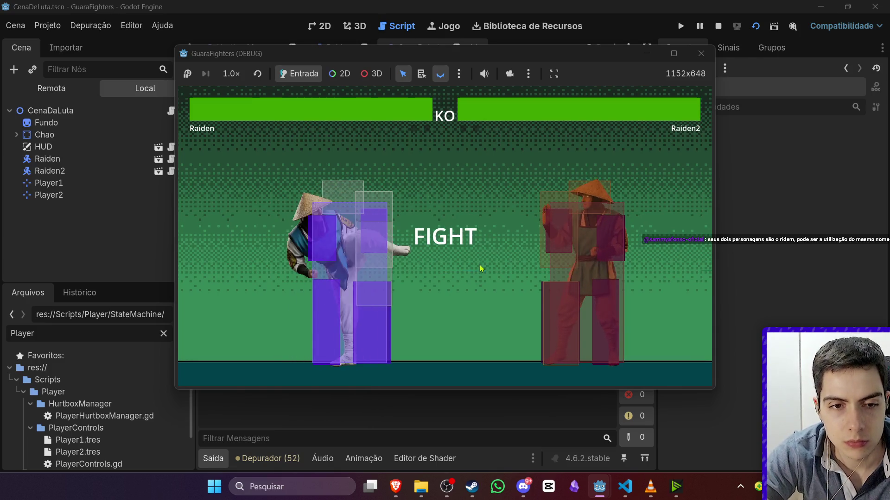
{"action": "key", "text": "j"}
{"action": "key", "text": "j"}
{"action": "key", "text": "j"}
{"action": "left_click", "coordinate": [700, 53]}
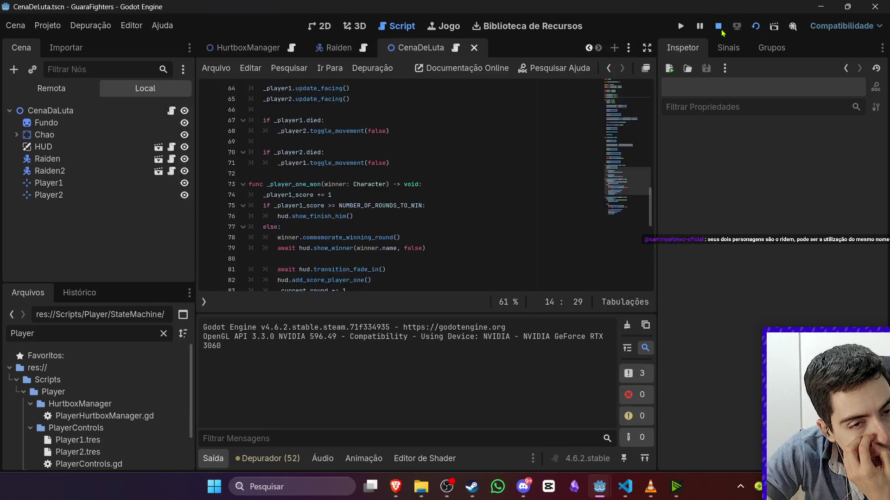
- Untick Local to Scene on the RightArm and LeftArm shapes and save the Raiden scene
{"action": "left_click", "coordinate": [349, 55]}
{"action": "left_click", "coordinate": [781, 235]}
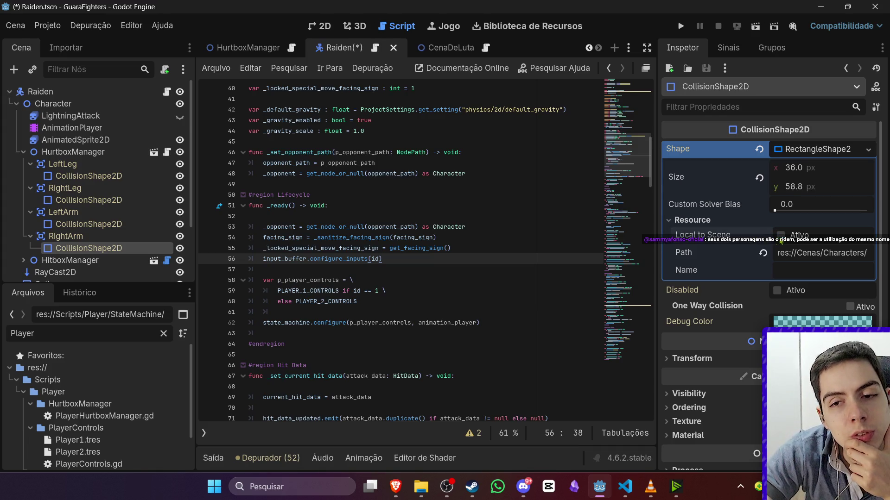
{"action": "left_click", "coordinate": [136, 227]}
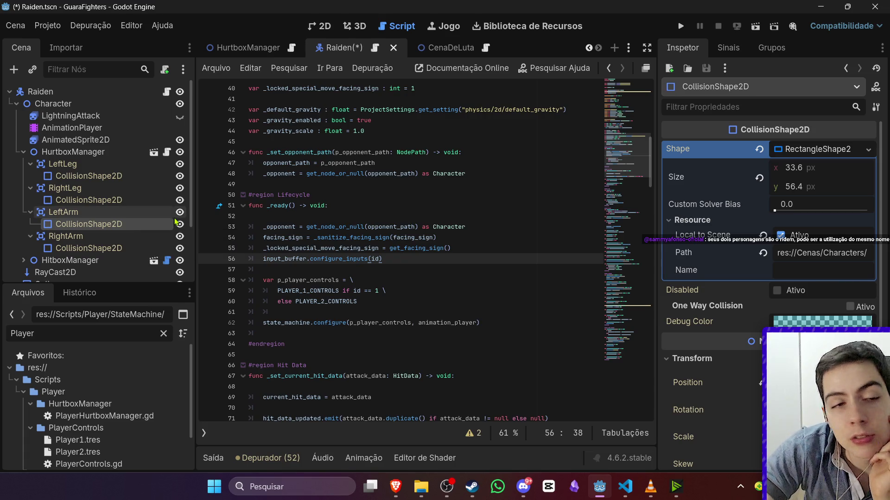
{"action": "left_click", "coordinate": [780, 235]}
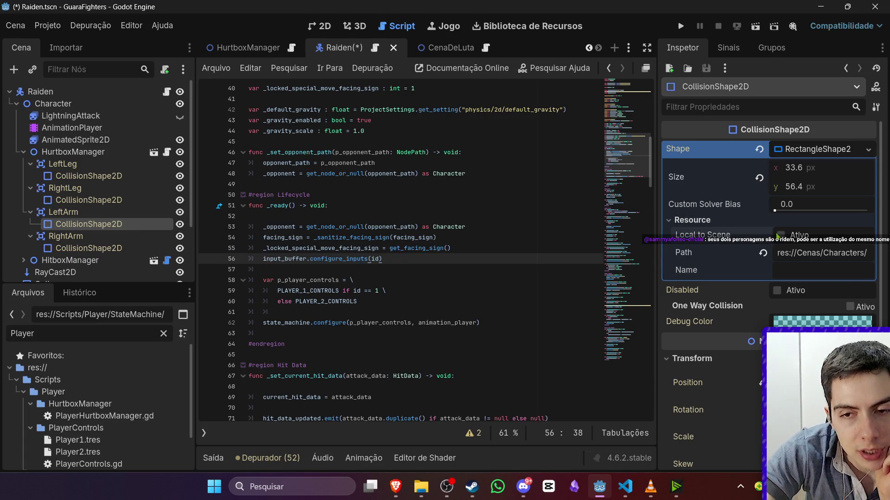
{"action": "key", "text": "ctrl+z"}
{"action": "key", "text": "ctrl+z"}
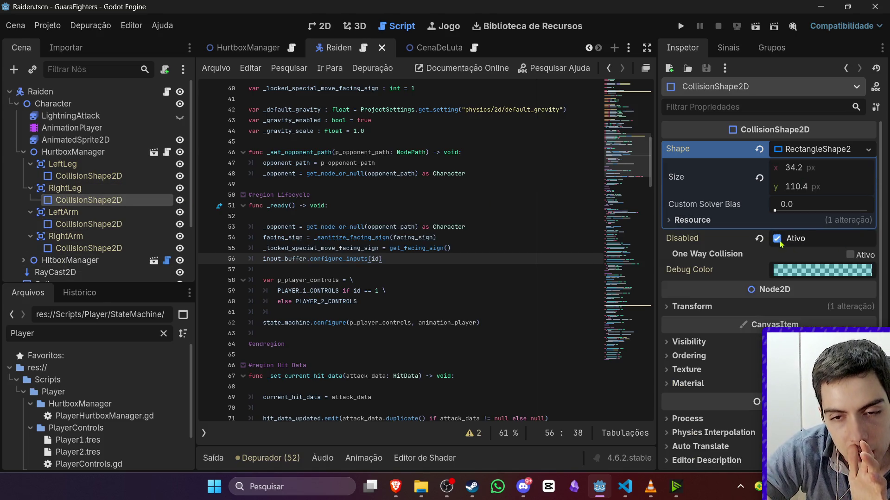
{"action": "left_click", "coordinate": [775, 222]}
{"action": "key", "text": "ctrl+shift+z"}
{"action": "key", "text": "ctrl+shift+z"}
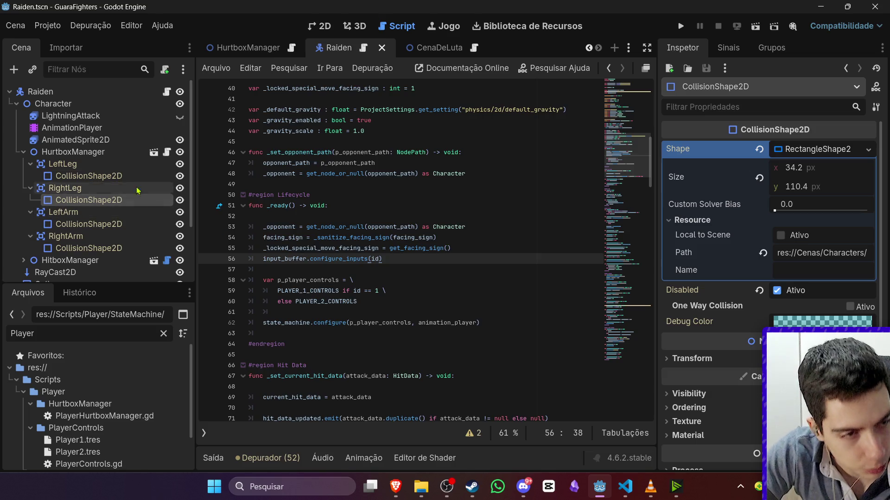
{"action": "key", "text": "ctrl+s"}
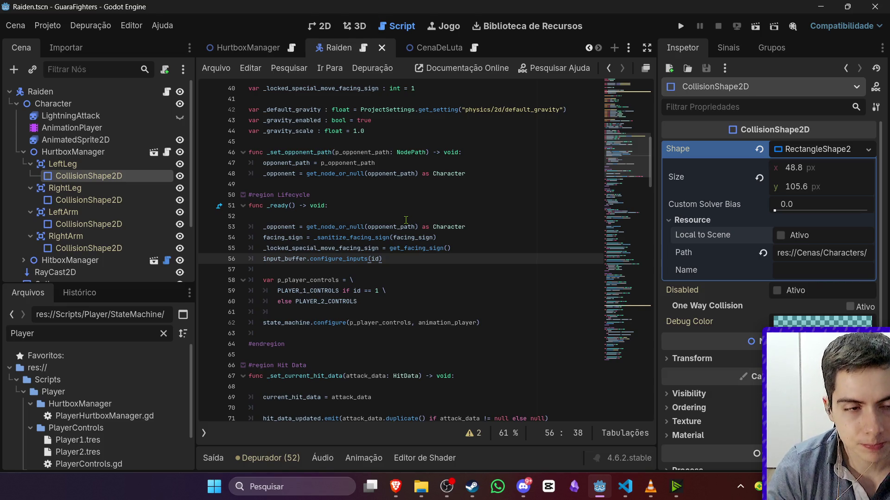
{"action": "left_click", "coordinate": [62, 165]}
{"action": "right_click", "coordinate": [68, 152]}
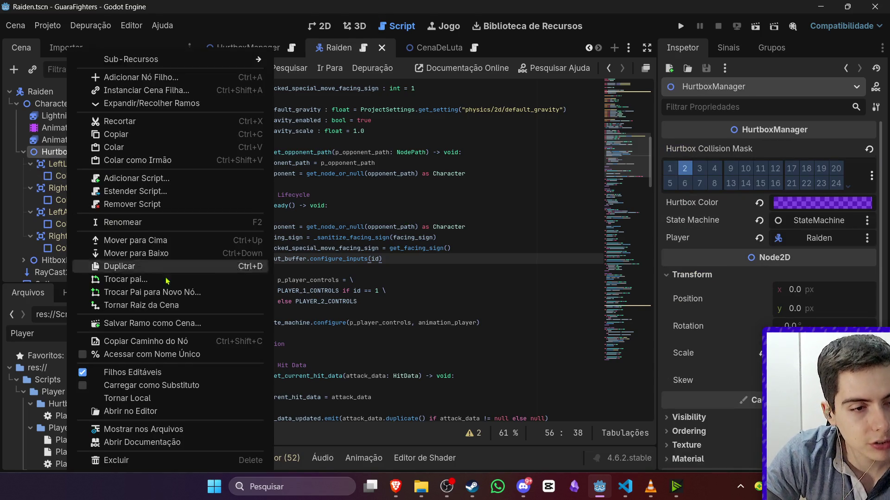
- Make HurtboxManager local to the Raiden scene, save, and inspect LeftLeg's collision shape
{"action": "left_click", "coordinate": [166, 403]}
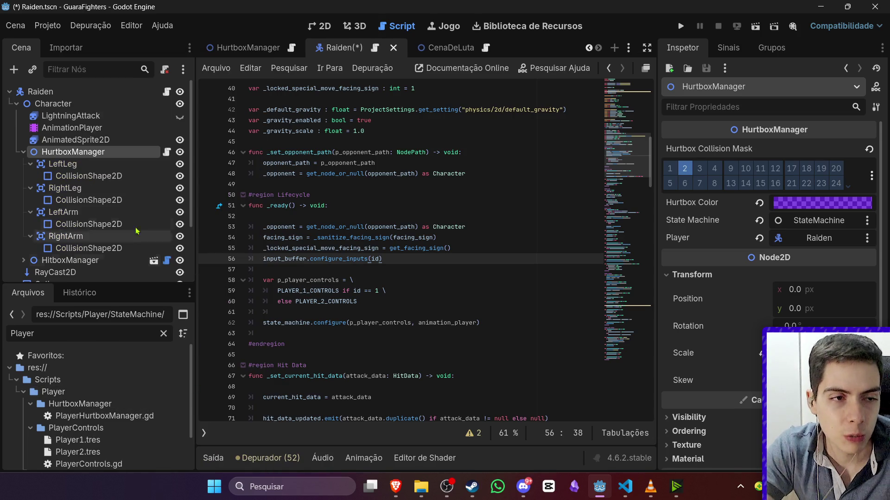
{"action": "key", "text": "ctrl+s"}
{"action": "left_click", "coordinate": [327, 27]}
{"action": "left_click", "coordinate": [130, 176]}
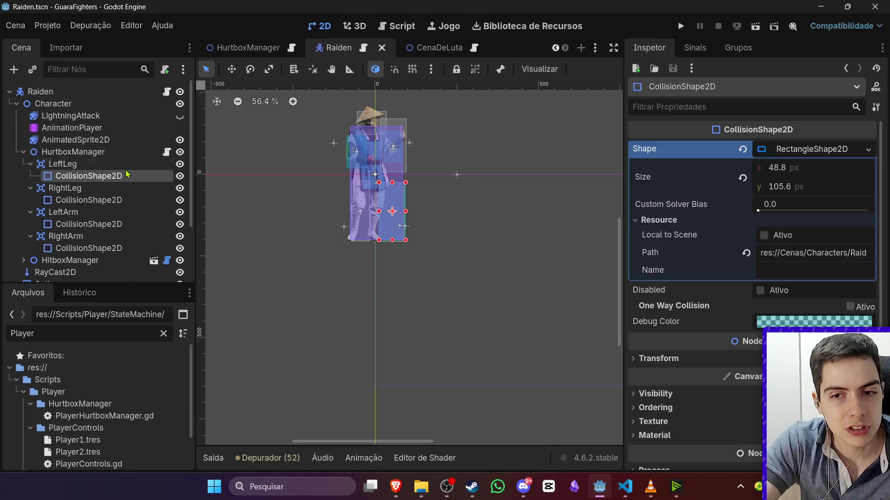
{"action": "left_click", "coordinate": [126, 164]}
- Preview Raiden's JumpHighKick and Kick animations in the AnimationPlayer
{"action": "left_click", "coordinate": [111, 129]}
{"action": "left_click", "coordinate": [444, 235]}
{"action": "left_click", "coordinate": [446, 294]}
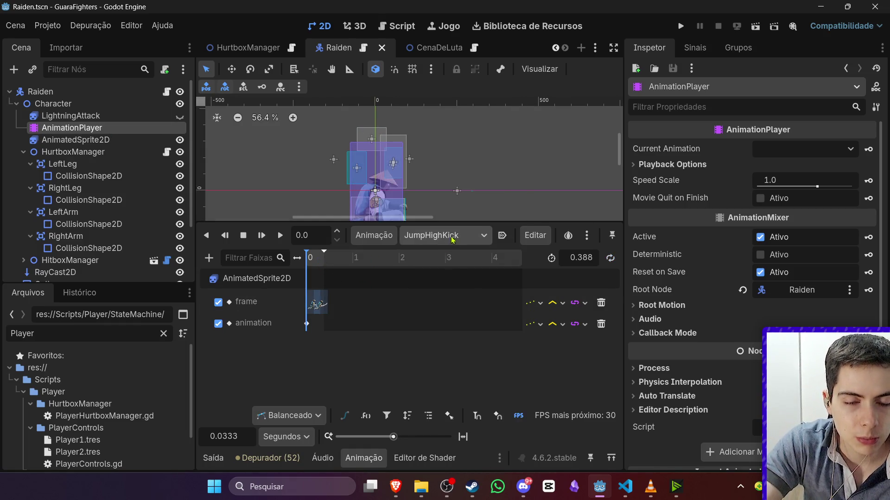
{"action": "left_click", "coordinate": [445, 235]}
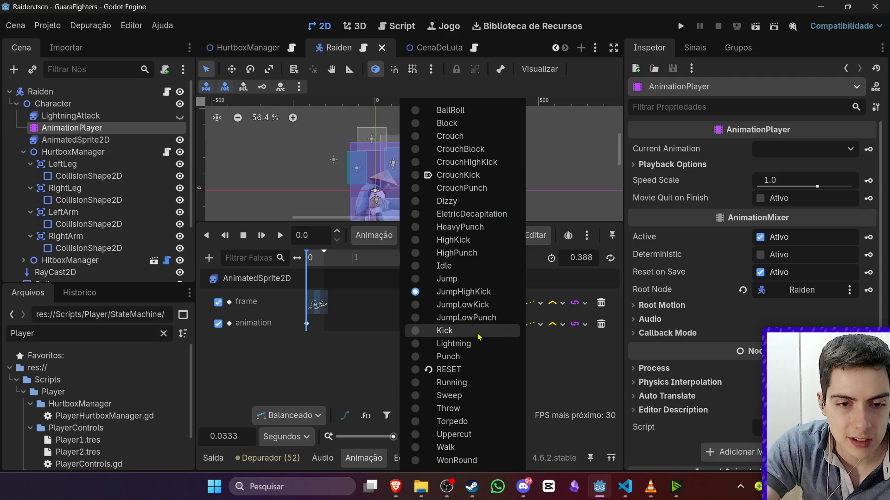
{"action": "left_click", "coordinate": [452, 330]}
{"action": "left_click_drag", "start_coordinate": [327, 257], "coordinate": [345, 262]}
- Save the Raiden scene and return to the CenaDeLuta fight scene
{"action": "key", "text": "ctrl+s"}
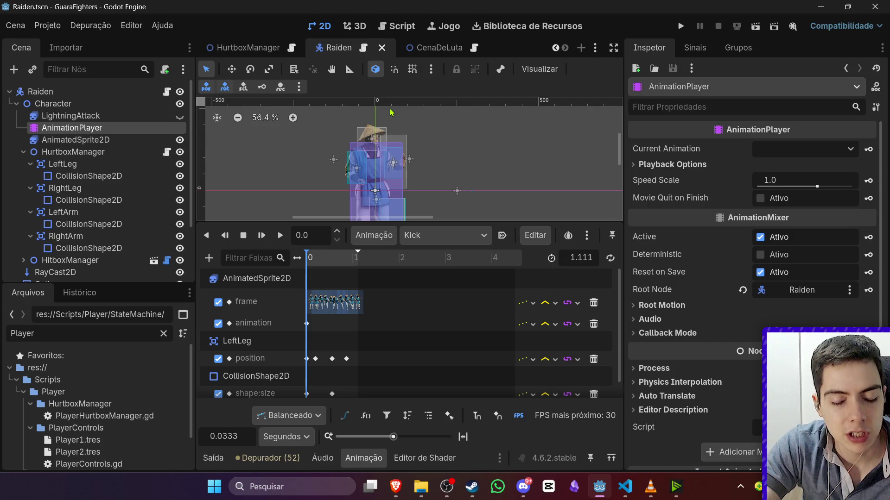
{"action": "left_click", "coordinate": [431, 69]}
{"action": "key", "text": "ctrl+Tab"}
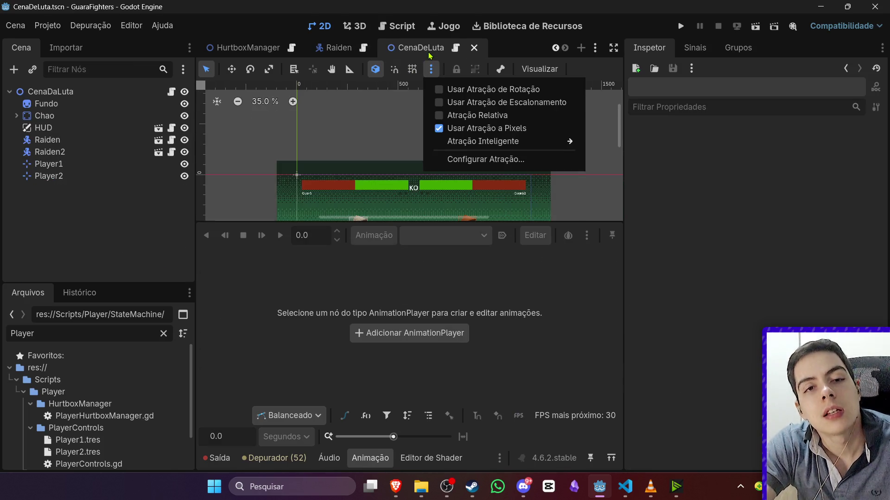
{"action": "left_click", "coordinate": [539, 68]}
{"action": "left_click", "coordinate": [510, 48]}
{"action": "left_click", "coordinate": [522, 48]}
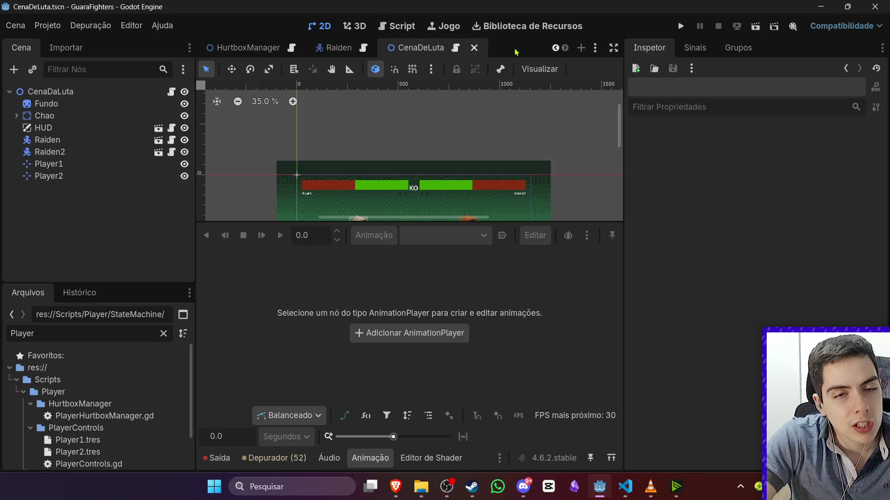
{"action": "left_click", "coordinate": [756, 26]}
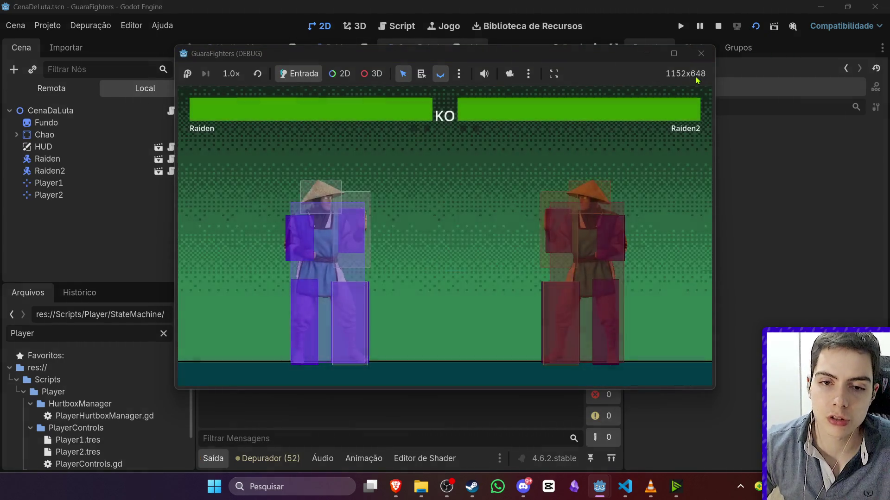
{"action": "key", "text": "d"}
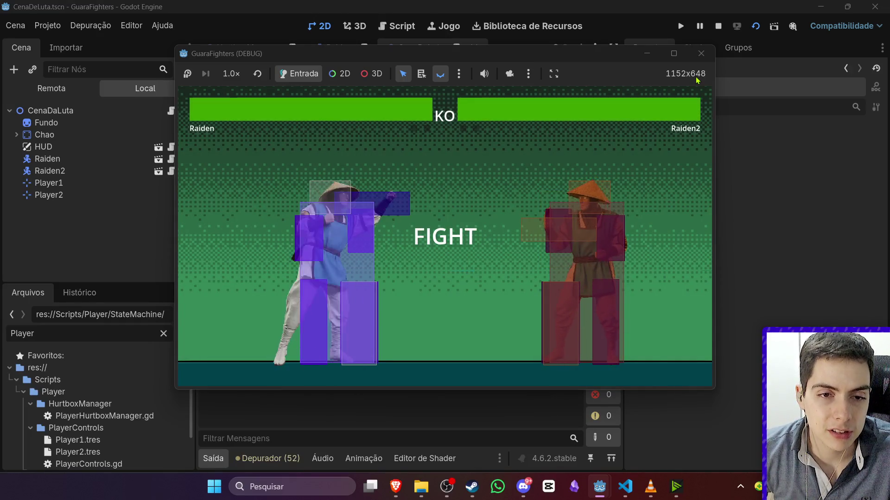
{"action": "key", "text": "j"}
{"action": "key", "text": "j"}
{"action": "key", "text": "j"}
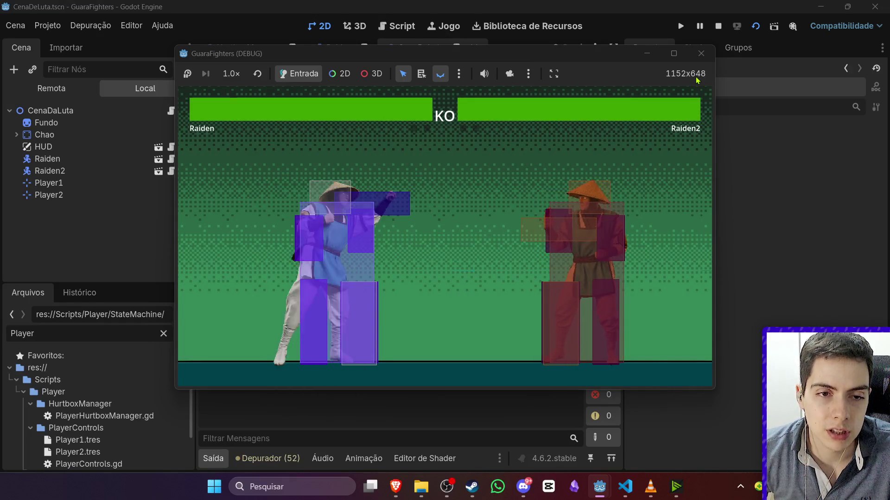
{"action": "key", "text": "j"}
{"action": "key", "text": "j"}
{"action": "key", "text": "j"}
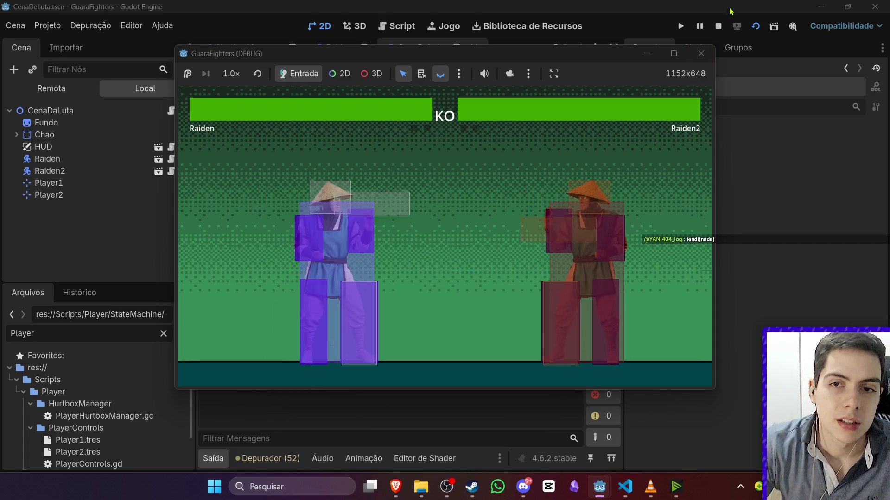
{"action": "key", "text": "F8"}
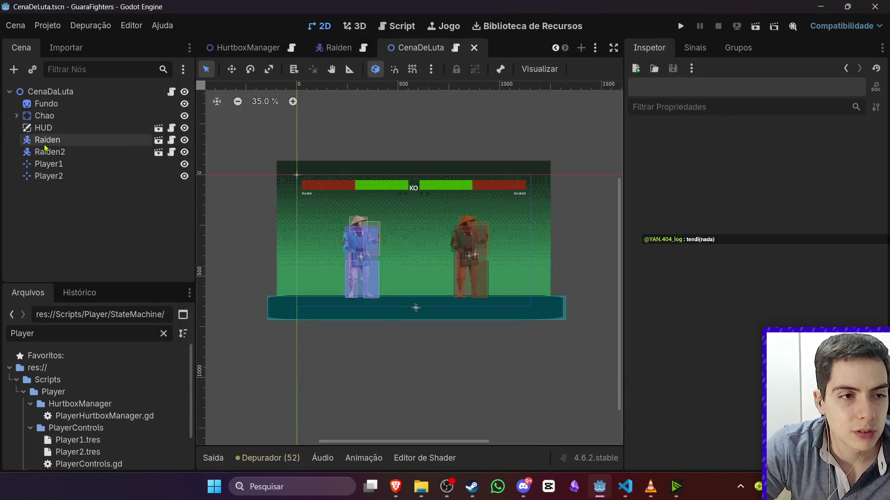
- Inspect the Raiden fighters, then close the CenaDeLuta scene
{"action": "left_click", "coordinate": [65, 152]}
{"action": "left_click", "coordinate": [84, 142]}
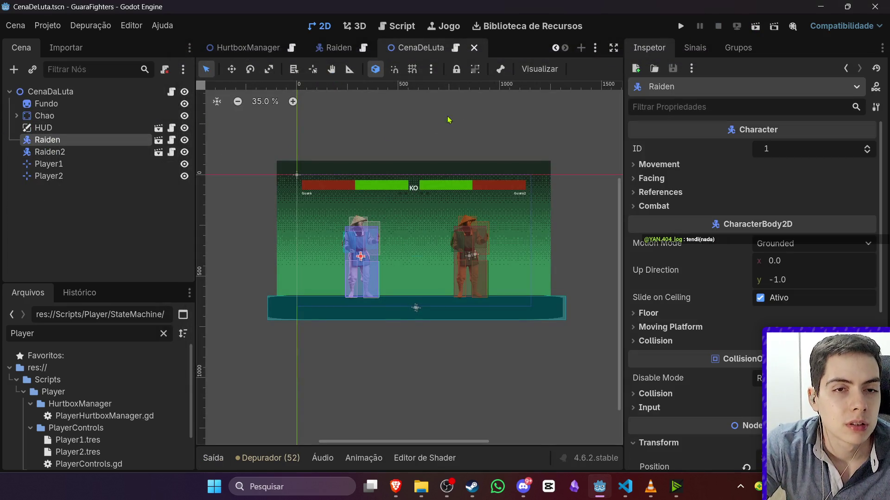
{"action": "right_click", "coordinate": [410, 48]}
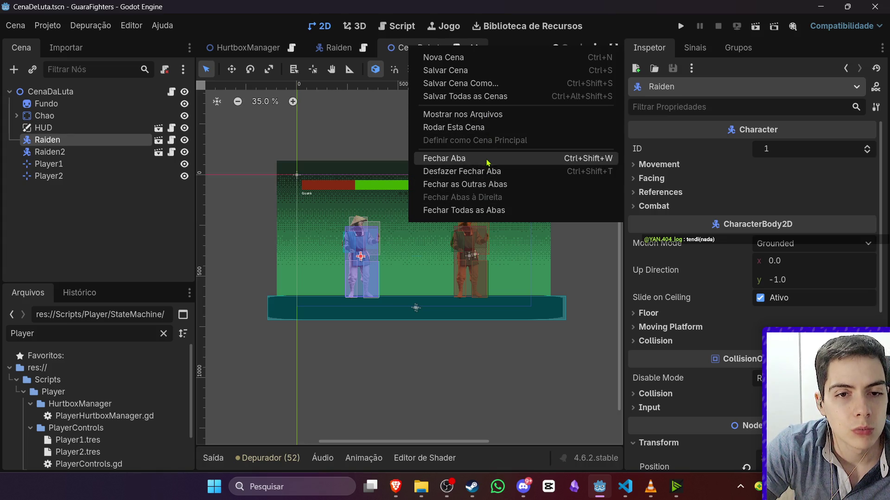
{"action": "left_click", "coordinate": [493, 363]}
- Filter the FileSystem for 'Cena', reopen CenaDeLuta.tscn and run it
{"action": "left_click", "coordinate": [474, 48]}
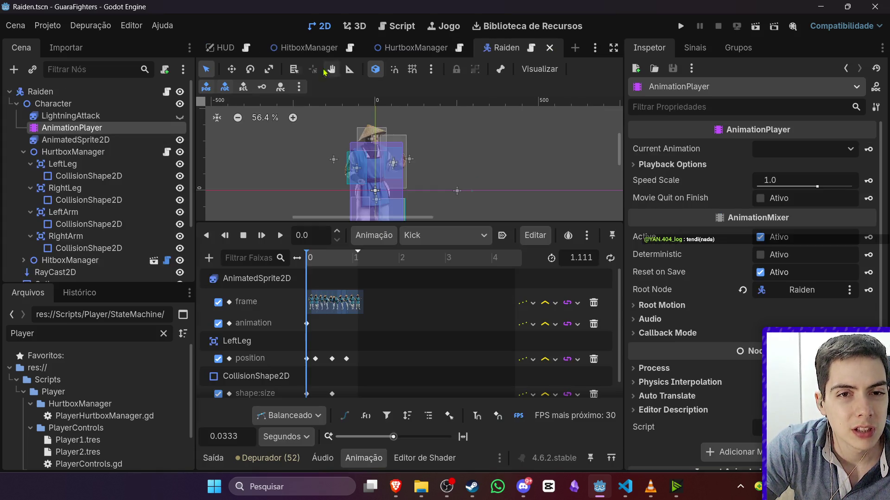
{"action": "left_click", "coordinate": [97, 336]}
{"action": "key", "text": "ctrl+a"}
{"action": "type", "text": "Cenada"}
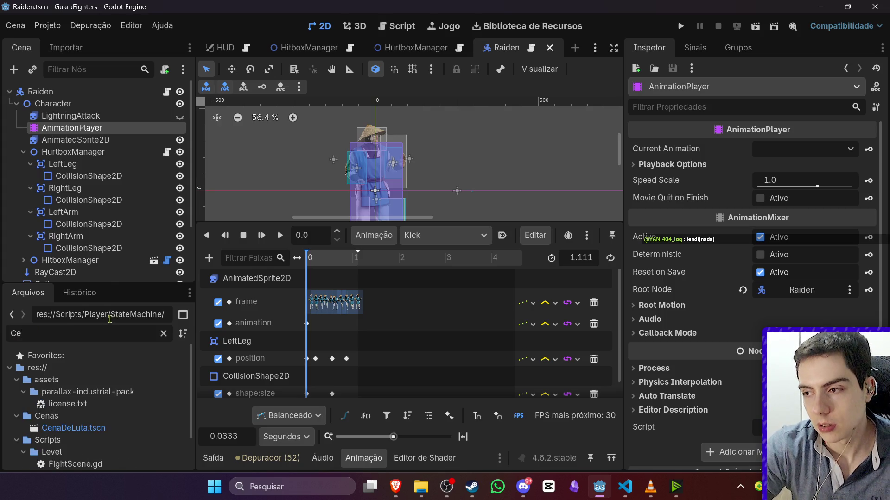
{"action": "key", "text": "BackSpace"}
{"action": "key", "text": "BackSpace"}
{"action": "double_click", "coordinate": [78, 394]}
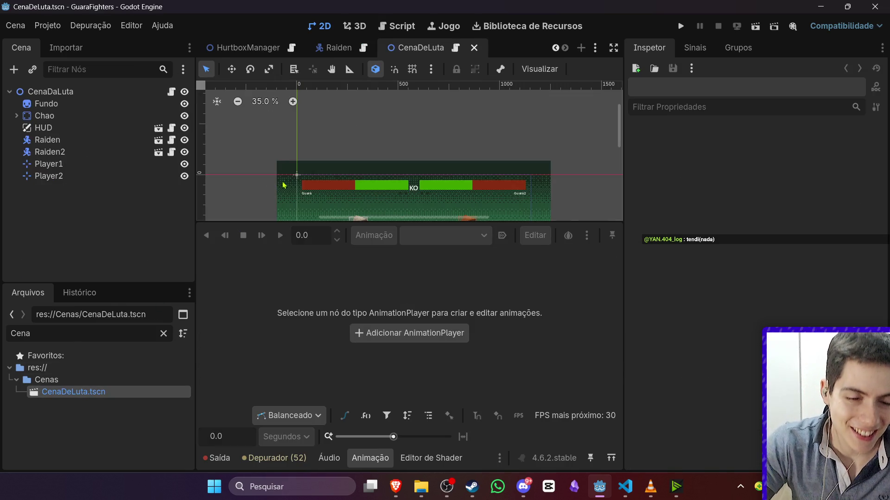
{"action": "left_click", "coordinate": [370, 456]}
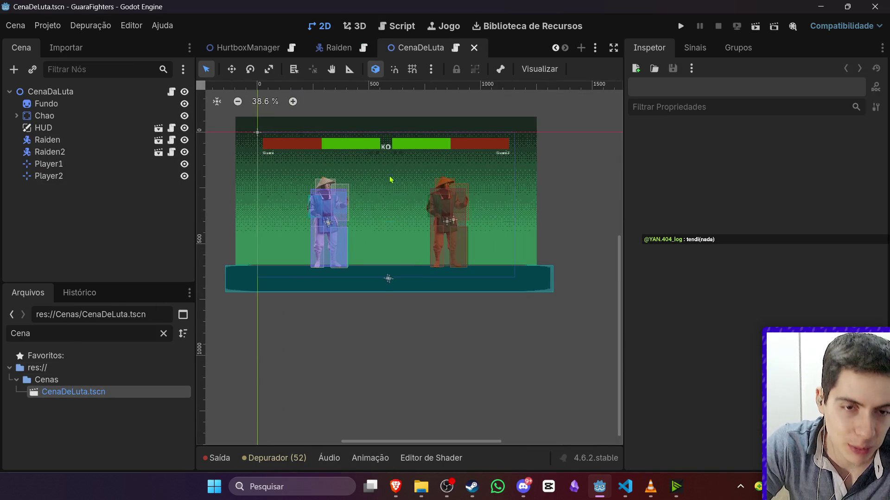
{"action": "left_click", "coordinate": [752, 25]}
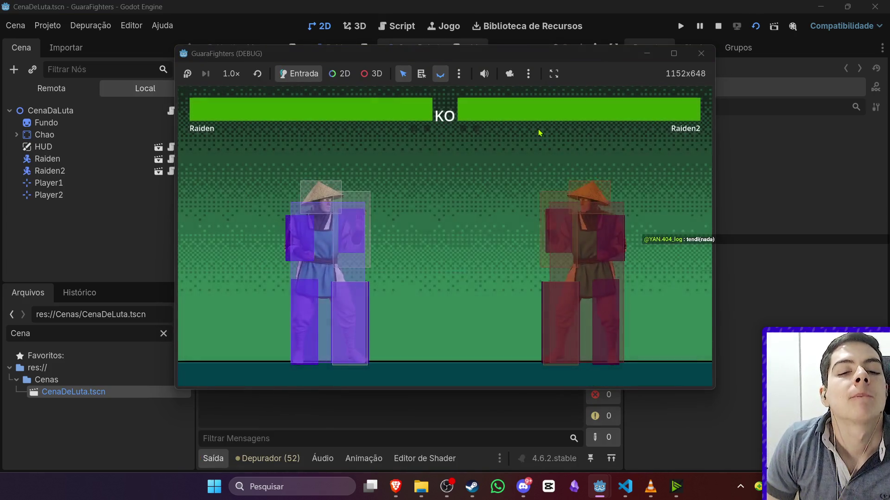
{"action": "key", "text": "j"}
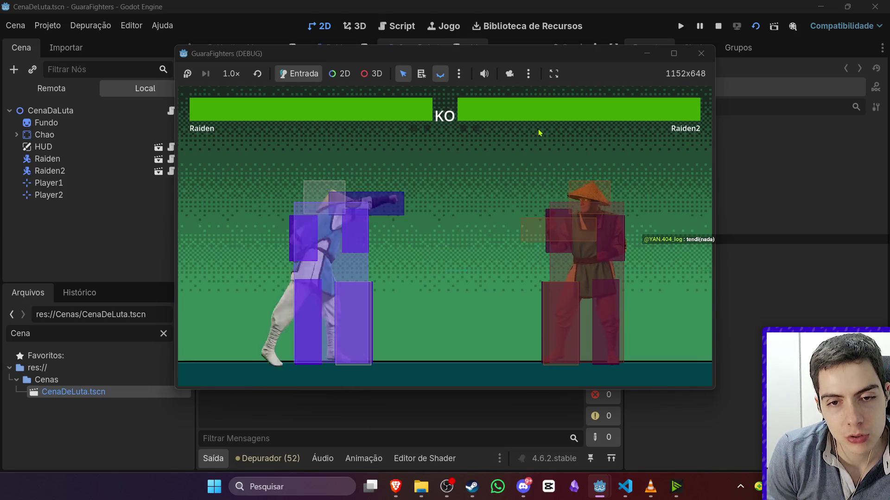
{"action": "key", "text": "j"}
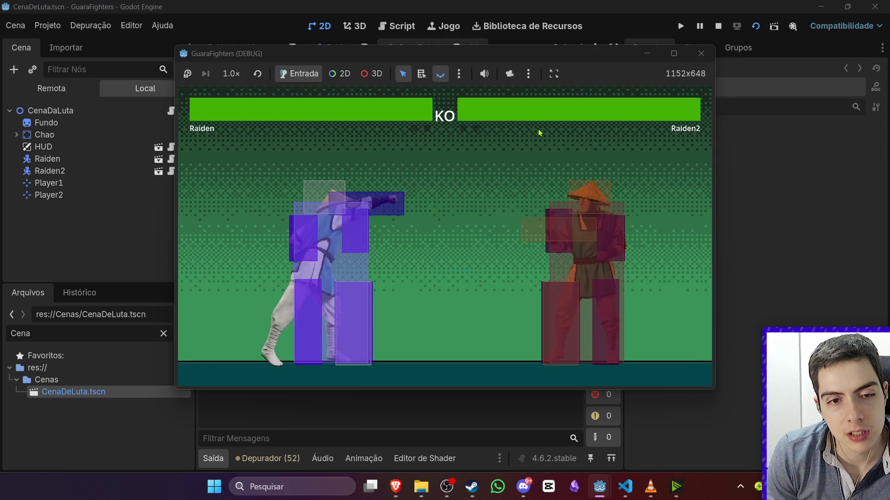
{"action": "key", "text": "j"}
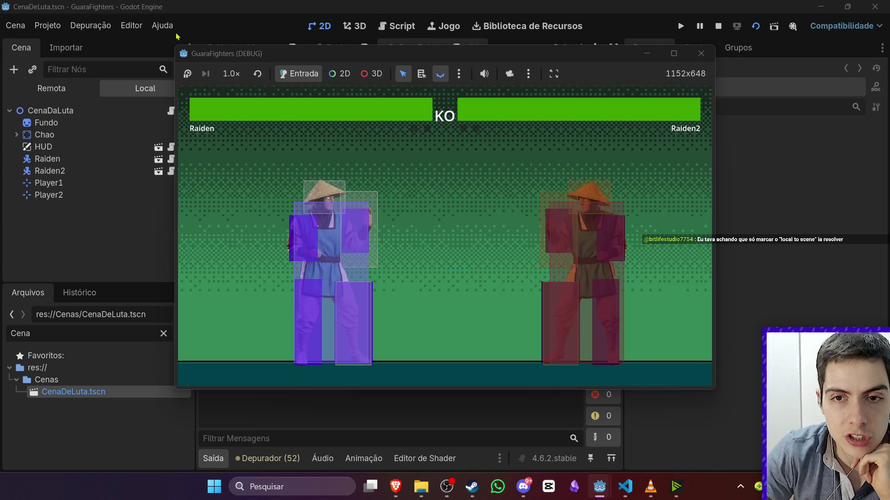
{"action": "left_click", "coordinate": [718, 26]}
- Zoom the 2D canvas and open Raiden's attached Player.gd script
{"action": "scroll", "coordinate": [252, 163], "scroll_direction": "down", "scroll_amount": 3}
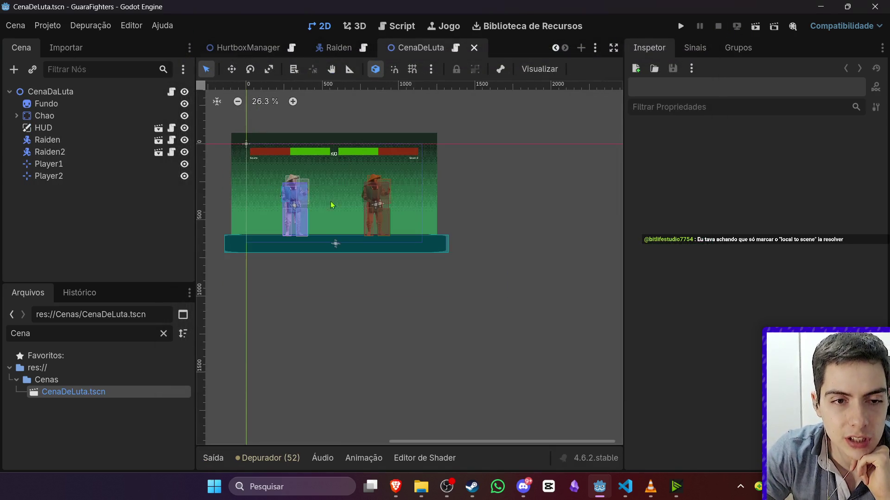
{"action": "scroll", "coordinate": [253, 164], "scroll_direction": "up", "scroll_amount": 3}
{"action": "scroll", "coordinate": [252, 164], "scroll_direction": "up", "scroll_amount": 4}
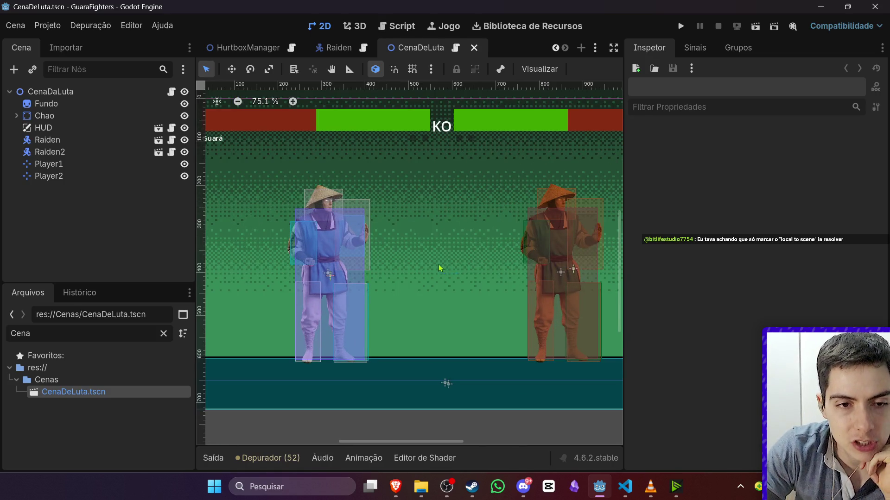
{"action": "scroll", "coordinate": [436, 262], "scroll_direction": "down", "scroll_amount": 4}
{"action": "scroll", "coordinate": [435, 262], "scroll_direction": "up", "scroll_amount": 3}
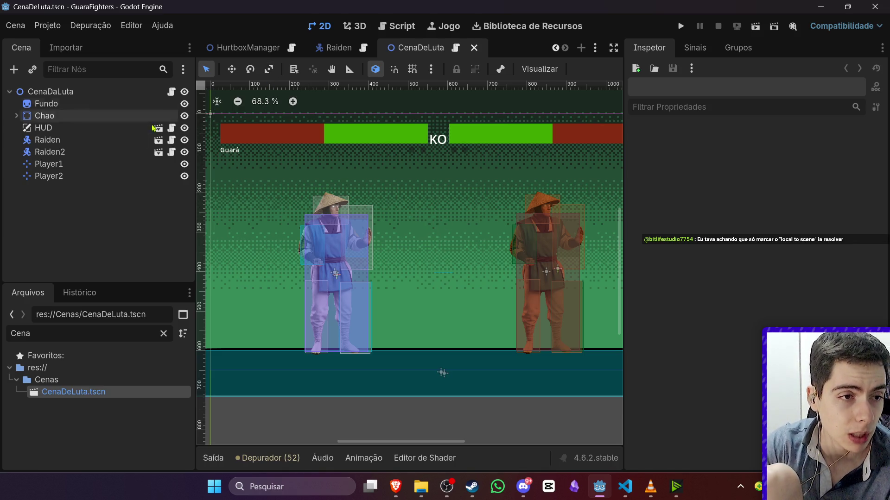
{"action": "left_click", "coordinate": [171, 142]}
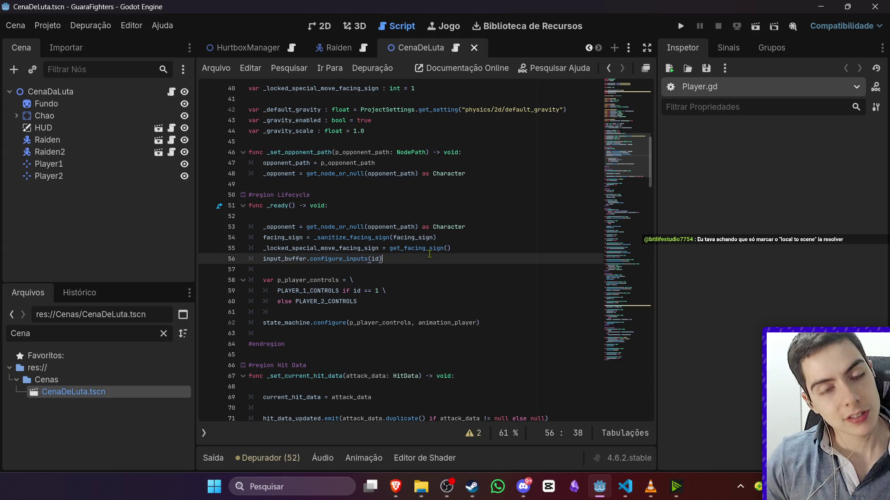
{"action": "scroll", "coordinate": [313, 305], "scroll_direction": "up", "scroll_amount": 10}
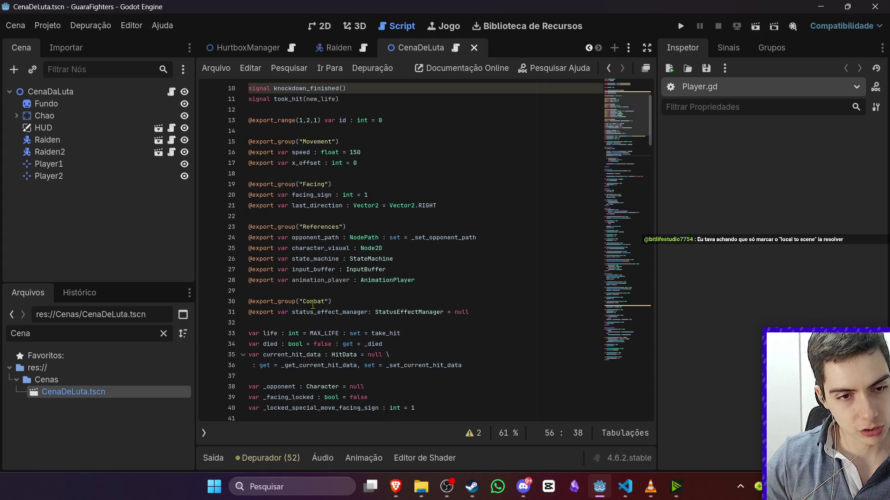
{"action": "key", "text": "ctrl+s"}
{"action": "left_click", "coordinate": [434, 279]}
{"action": "key", "text": "Return"}
{"action": "type", "text": "@export var hurtbo"}
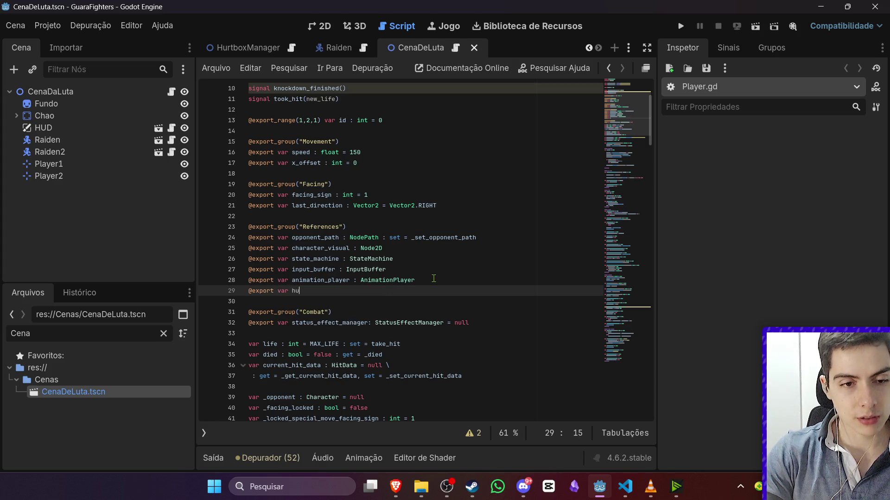
{"action": "type", "text": "x_manager : "}
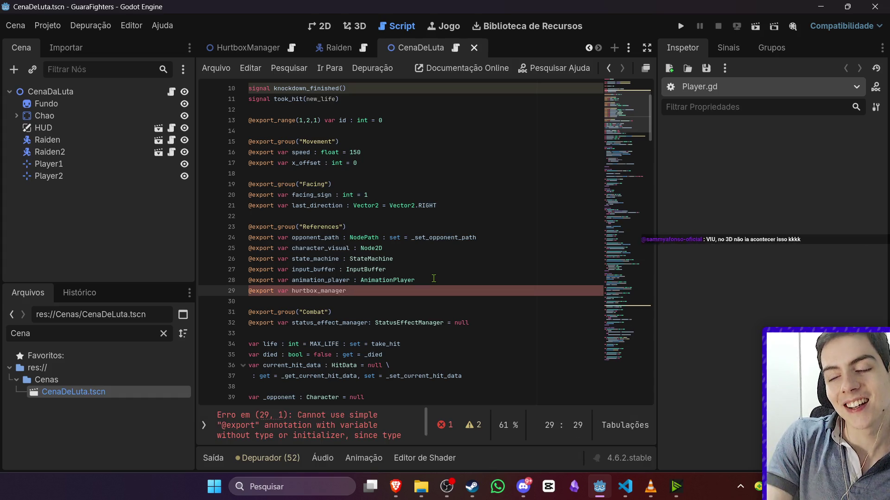
{"action": "type", "text": "Hurt"}
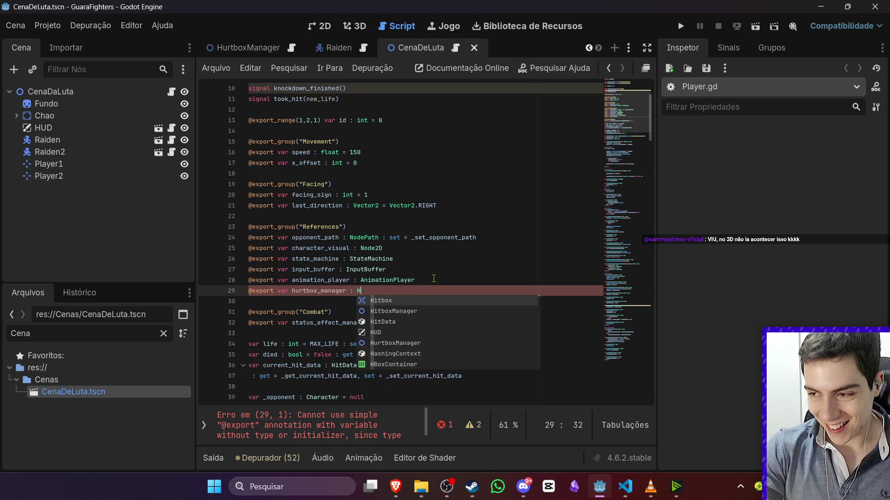
{"action": "key", "text": "Return"}
{"action": "key", "text": "ctrl+s"}
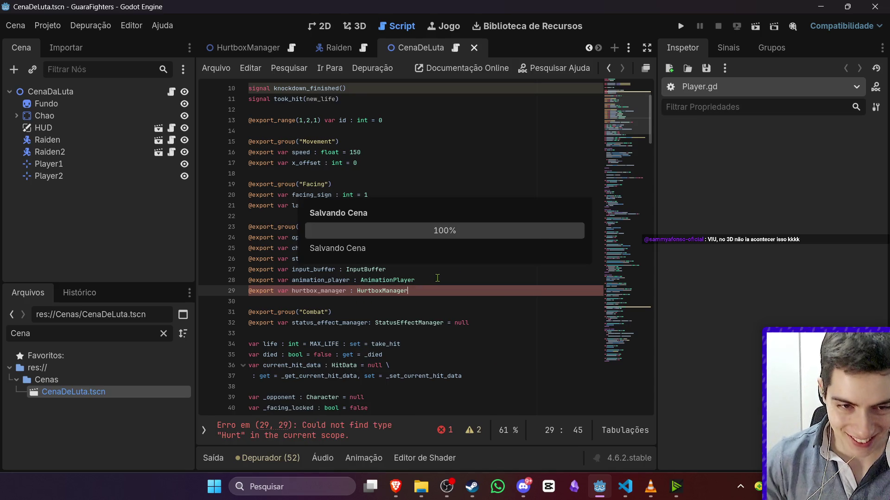
{"action": "key", "text": "Up"}
{"action": "key", "text": "Up"}
- Add 'hurtbox_manager.hurtbox_collision_mask = id' after line 57 in _ready and save
{"action": "scroll", "coordinate": [559, 299], "scroll_direction": "down", "scroll_amount": 4}
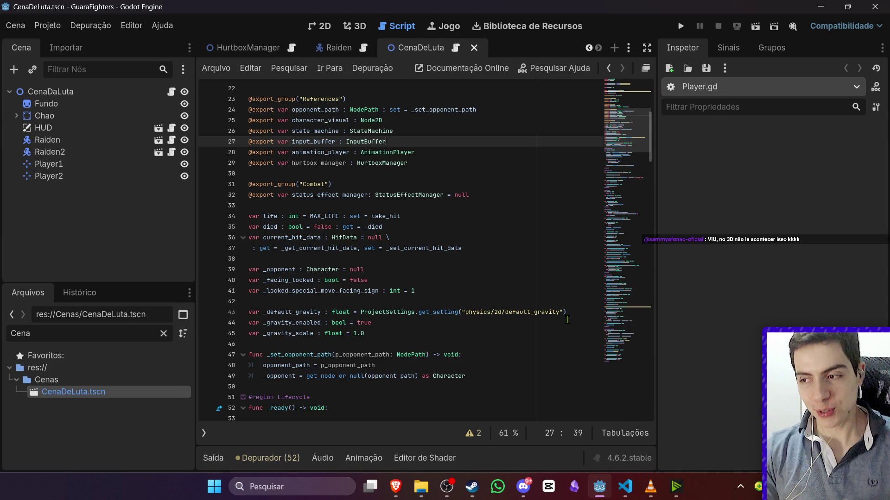
{"action": "scroll", "coordinate": [567, 320], "scroll_direction": "down", "scroll_amount": 10}
{"action": "scroll", "coordinate": [481, 246], "scroll_direction": "up", "scroll_amount": 4}
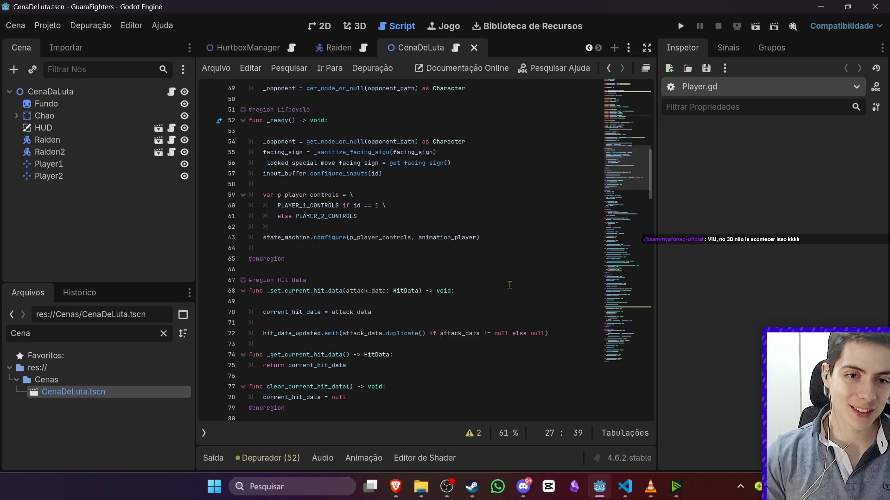
{"action": "scroll", "coordinate": [481, 247], "scroll_direction": "up", "scroll_amount": 6}
{"action": "scroll", "coordinate": [481, 246], "scroll_direction": "down", "scroll_amount": 7}
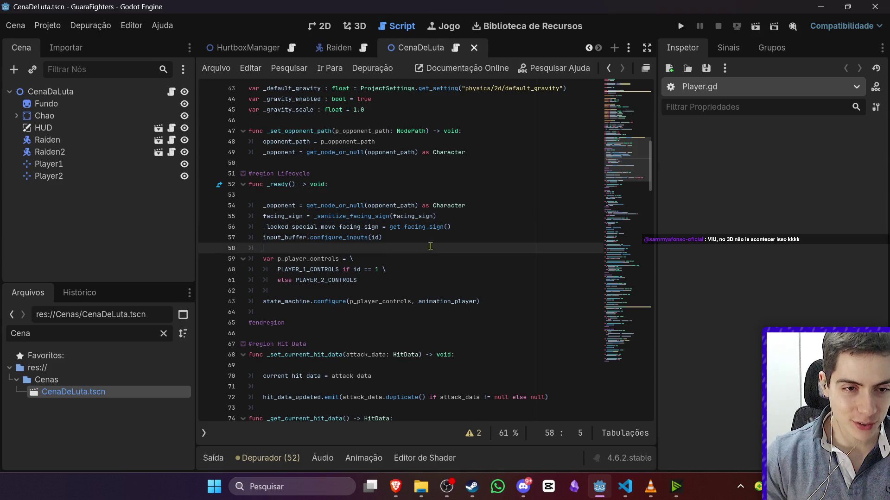
{"action": "left_click", "coordinate": [445, 234]}
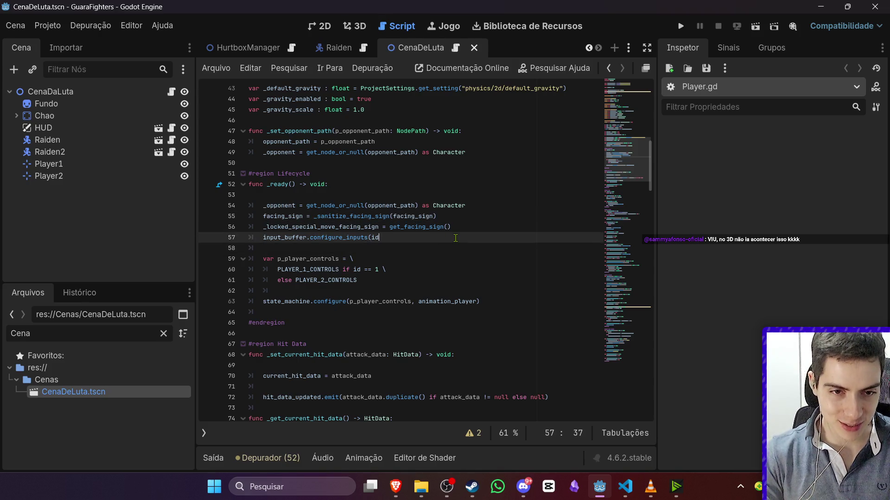
{"action": "type", "text": ")"}
{"action": "key", "text": "Return"}
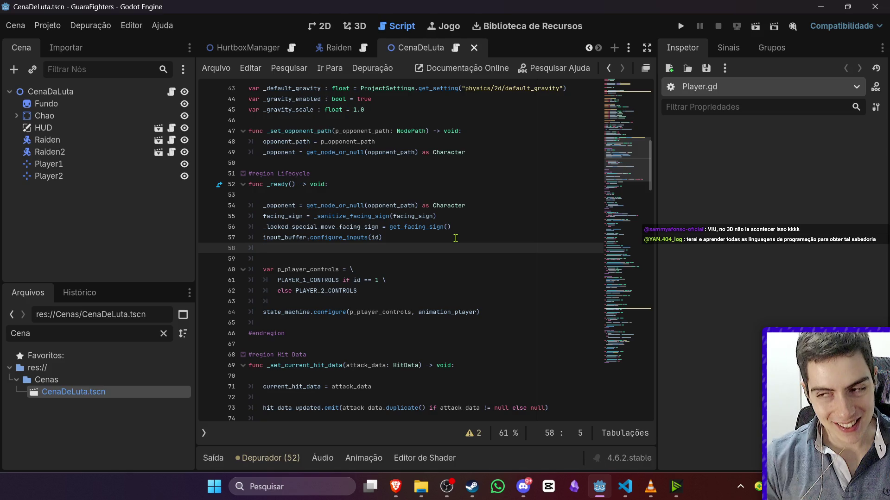
{"action": "type", "text": "hurtbox_manager."}
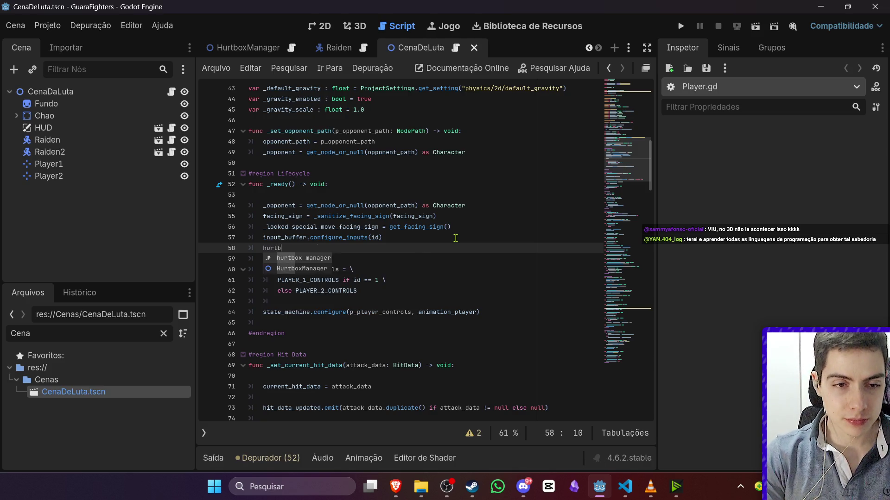
{"action": "key", "text": "Down"}
{"action": "key", "text": "Return"}
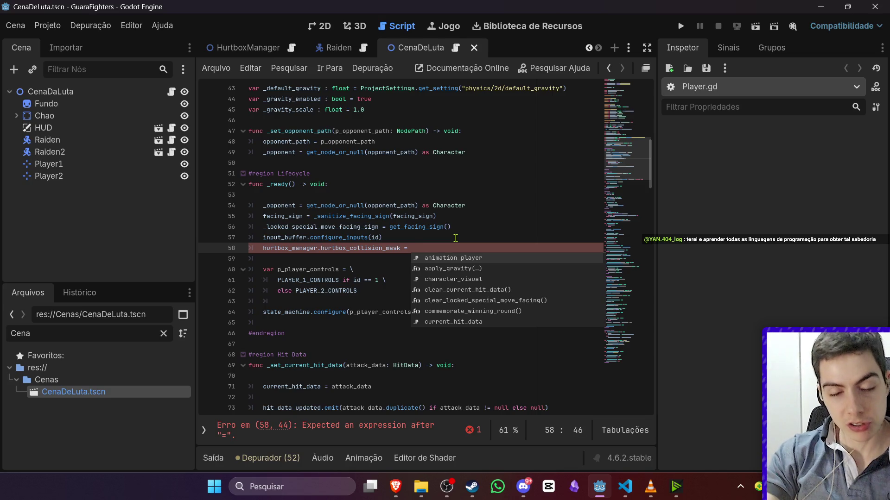
{"action": "key", "text": "ctrl+s"}
{"action": "type", "text": "id"}
{"action": "left_click", "coordinate": [453, 188]}
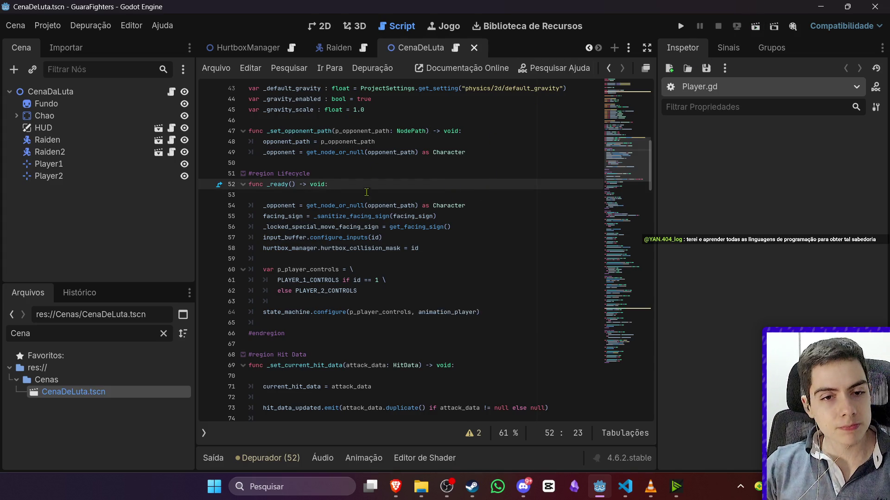
- Open the base HurtboxManager.gd script from the Raiden scene
{"action": "left_click", "coordinate": [335, 47]}
{"action": "left_click", "coordinate": [166, 152]}
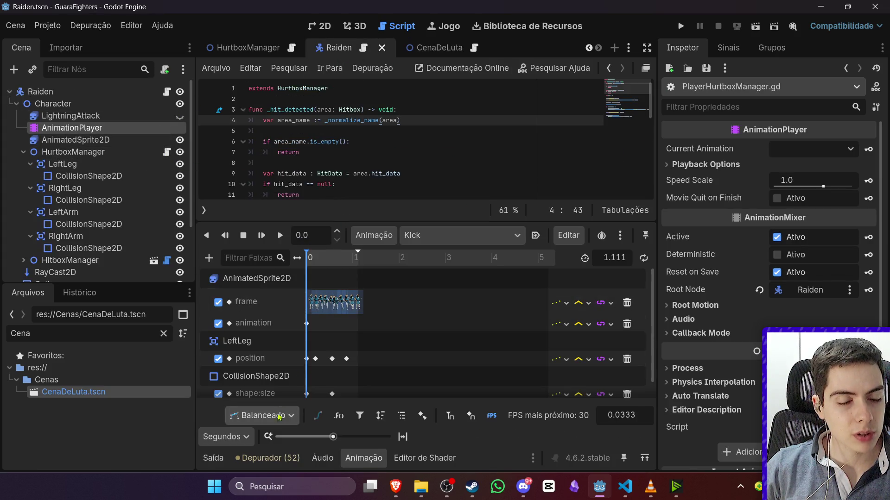
{"action": "left_click", "coordinate": [357, 458]}
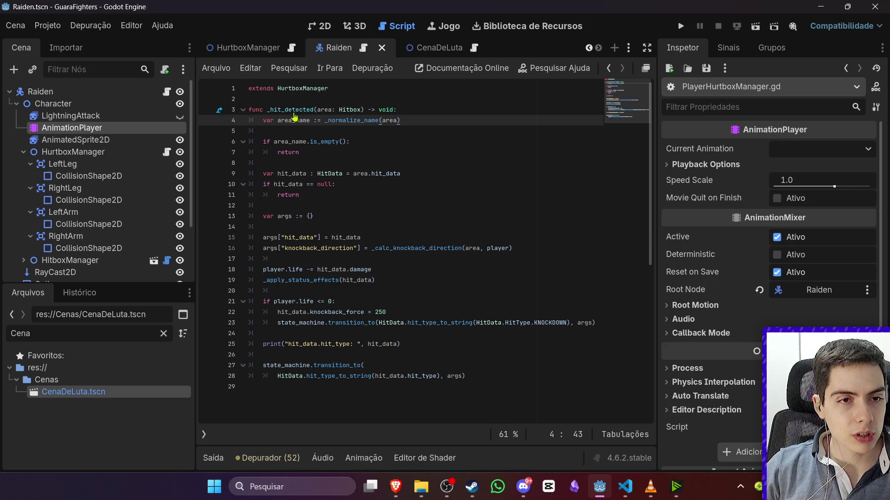
{"action": "left_click", "coordinate": [300, 91], "text": "ctrl"}
- Rename _ready() to configure_collision_mask(num: int) and assign num to each area's collision mask
{"action": "left_click", "coordinate": [320, 188]}
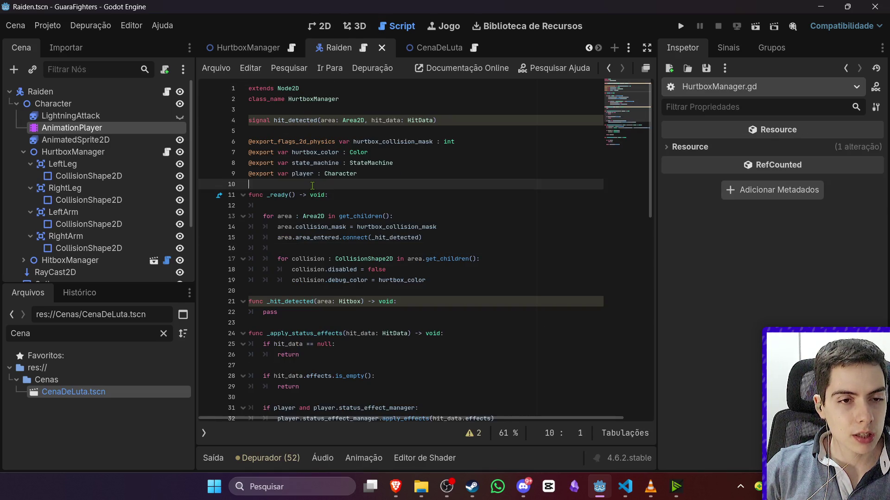
{"action": "left_click_drag", "start_coordinate": [297, 195], "coordinate": [268, 198]}
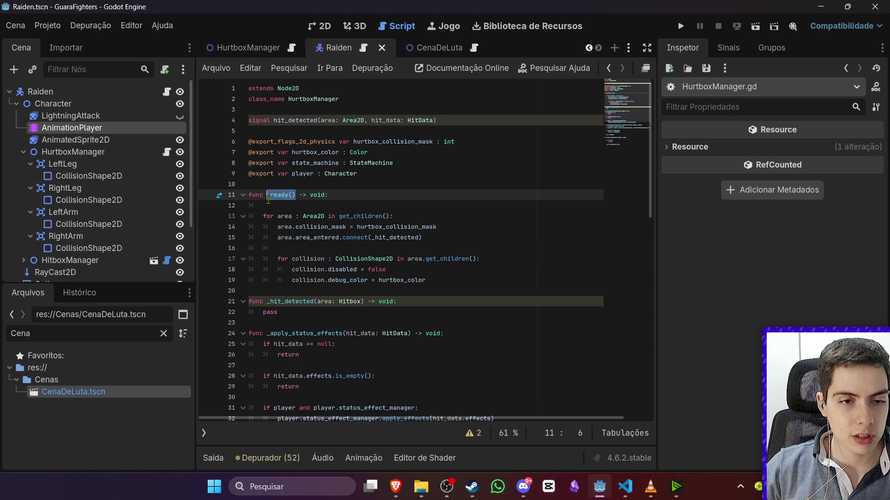
{"action": "type", "text": "configure_h"}
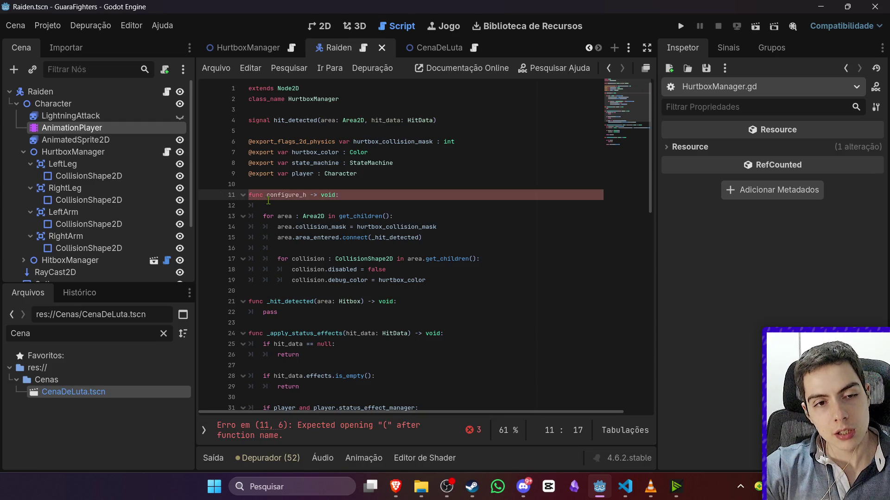
{"action": "key", "text": "BackSpace"}
{"action": "type", "text": "collision"}
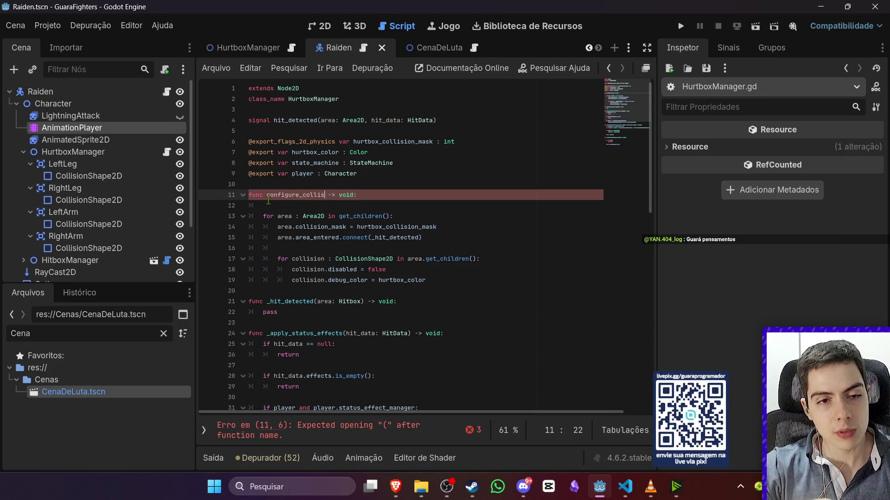
{"action": "type", "text": "_mask("}
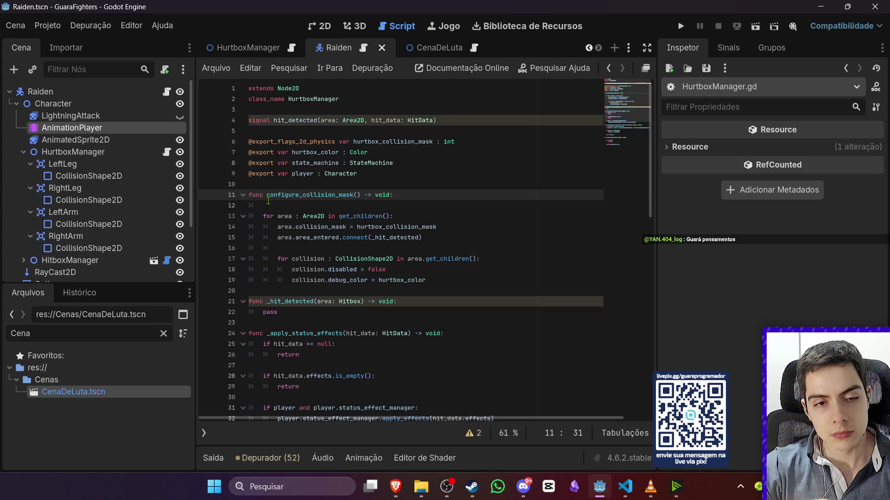
{"action": "type", "text": "num"}
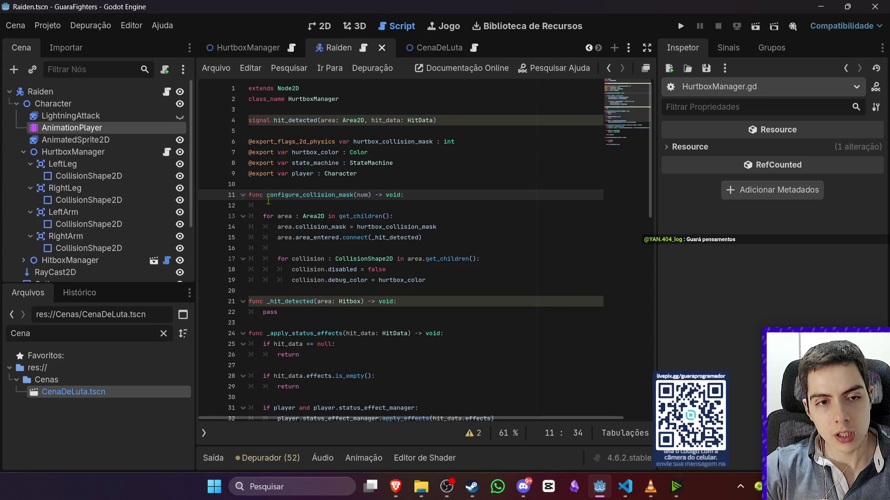
{"action": "type", "text": ": int"}
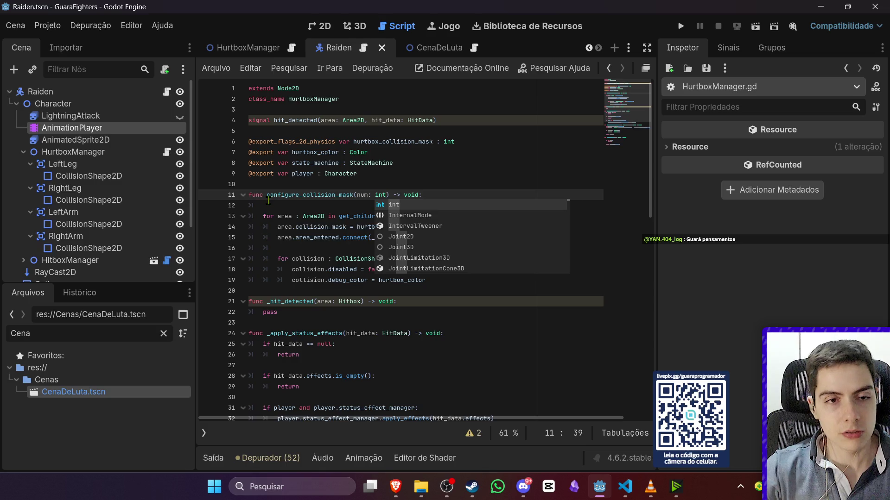
{"action": "double_click", "coordinate": [363, 194]}
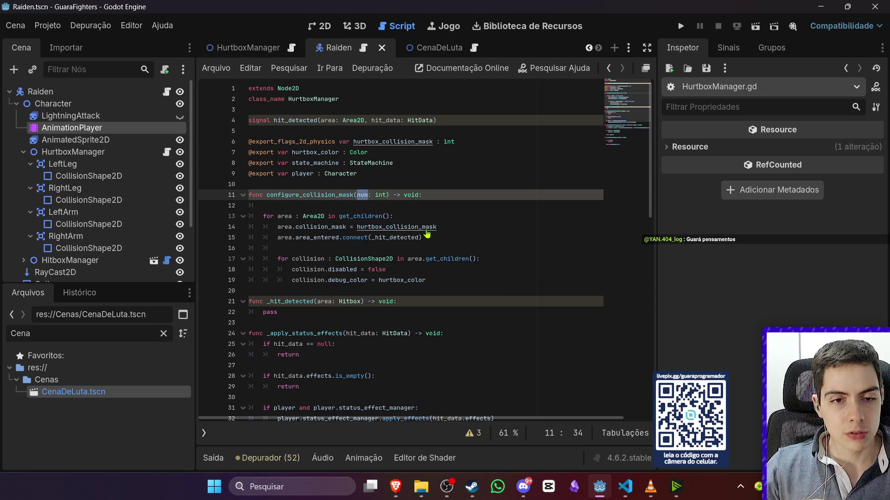
{"action": "mouse_move", "coordinate": [437, 226]}
{"action": "left_mouse_down"}
{"action": "mouse_move", "coordinate": [292, 226]}
{"action": "mouse_move", "coordinate": [358, 228]}
{"action": "left_mouse_up"}
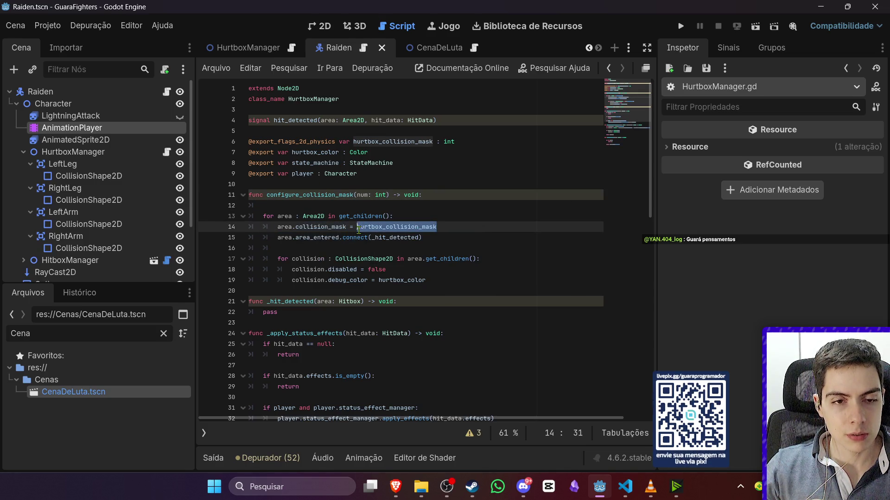
{"action": "type", "text": "num"}
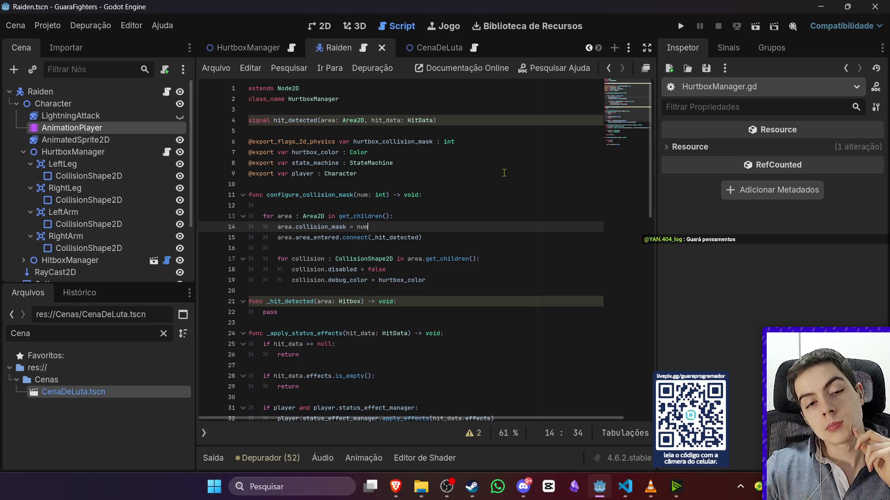
{"action": "left_click", "coordinate": [386, 197]}
{"action": "left_click", "coordinate": [389, 227]}
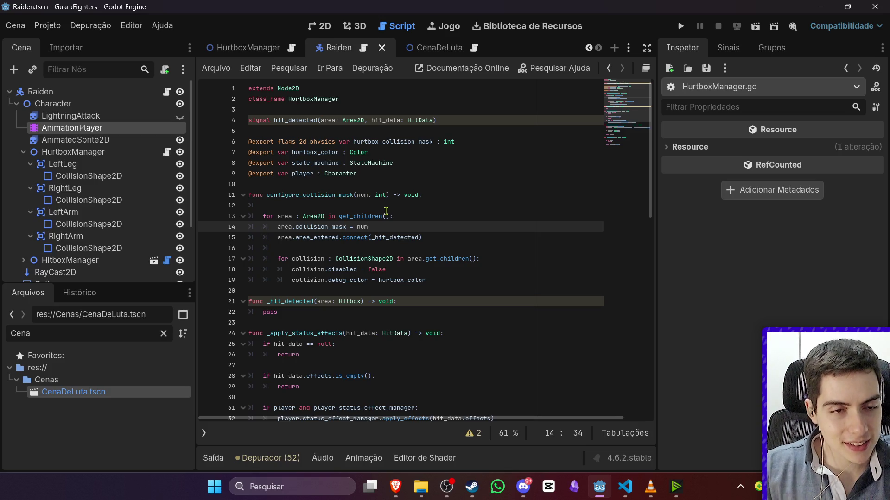
{"action": "double_click", "coordinate": [333, 195]}
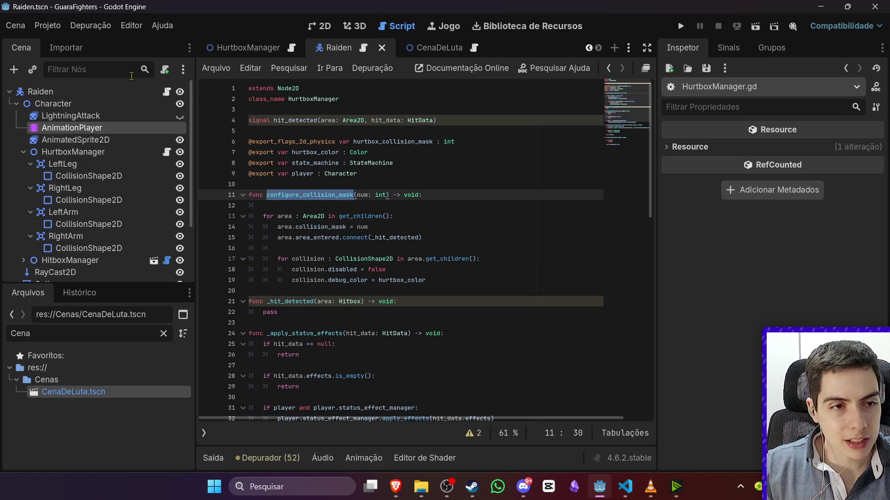
{"action": "left_click", "coordinate": [166, 91]}
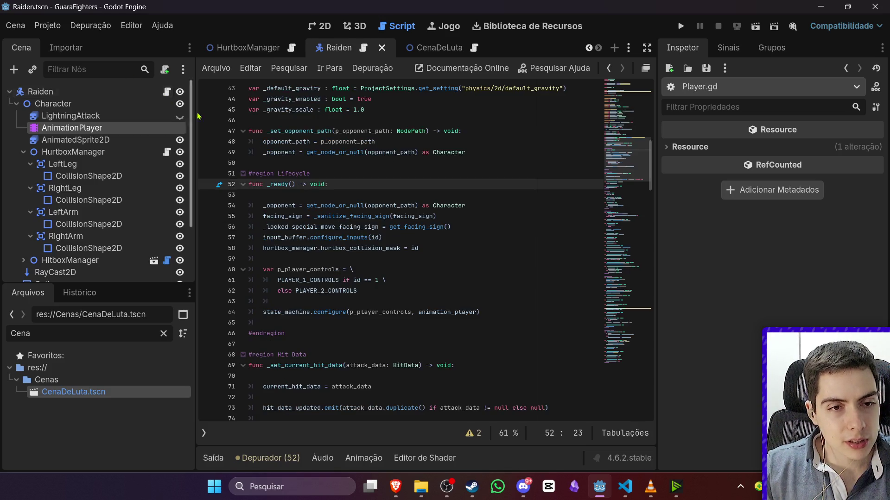
- Replace line 58 with hurtbox_manager.configure_collision_mask(id), save, and run CenaDeLuta
{"action": "left_click", "coordinate": [455, 245]}
{"action": "key", "text": "BackSpace"}
{"action": "key", "text": "BackSpace"}
{"action": "key", "text": "BackSpace"}
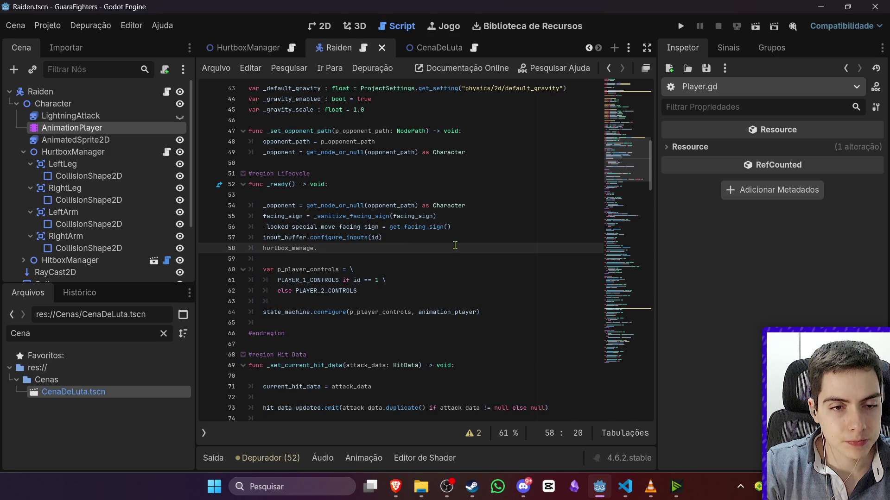
{"action": "type", "text": "r.conf"}
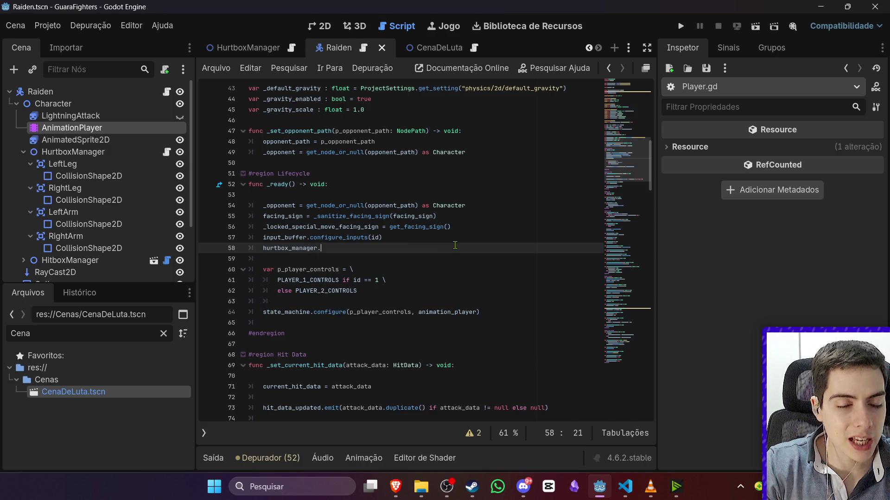
{"action": "key", "text": "Return"}
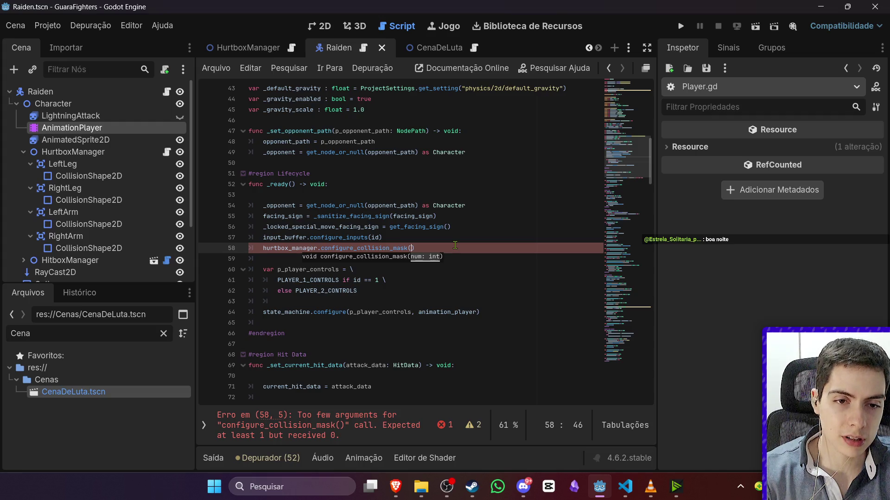
{"action": "type", "text": "d"}
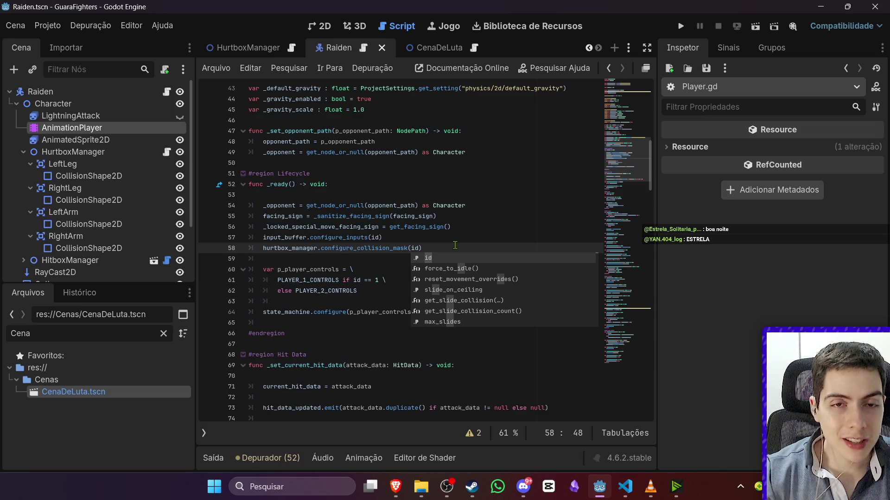
{"action": "left_click", "coordinate": [473, 184]}
{"action": "key", "text": "ctrl+s"}
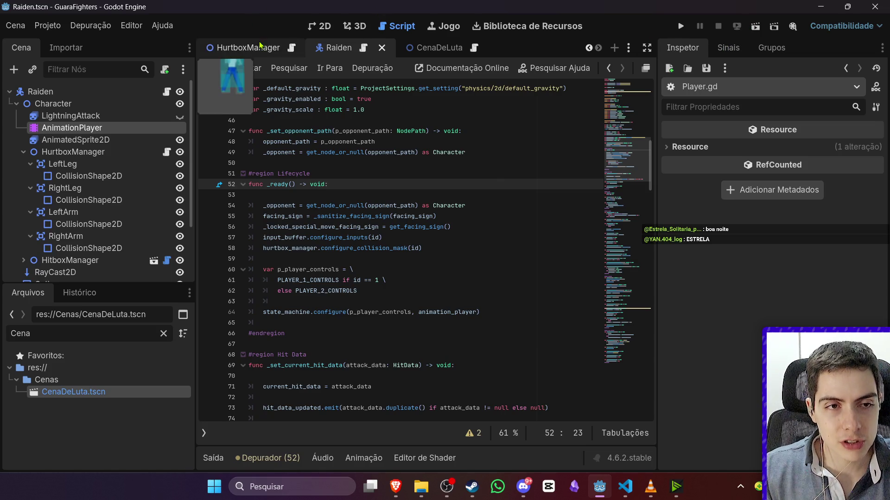
{"action": "left_click", "coordinate": [436, 49]}
{"action": "left_click", "coordinate": [756, 26]}
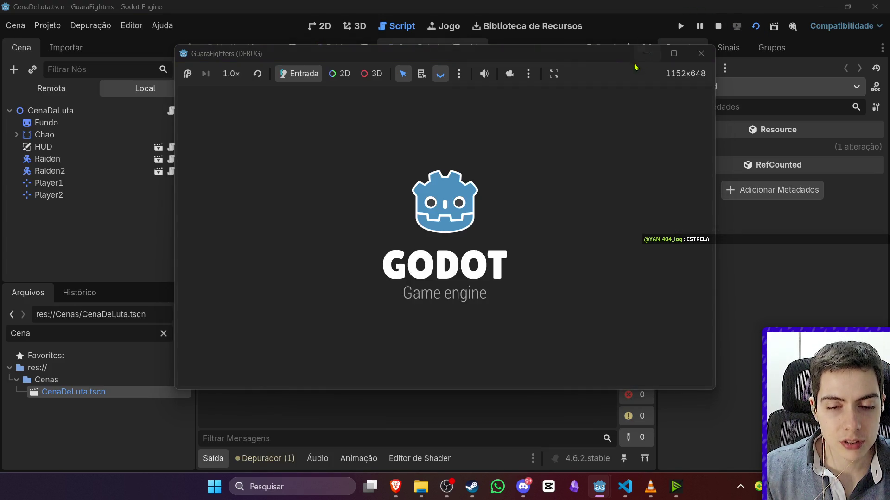
- Stop the crashed game and assign the HurtboxManager node to Raiden's Hurtbox Manager property
{"action": "scroll", "coordinate": [522, 186], "scroll_direction": "down", "scroll_amount": 1}
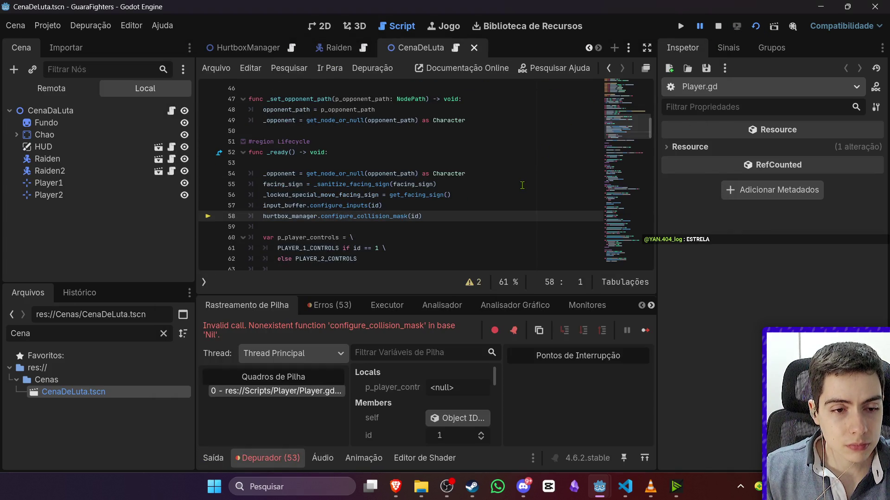
{"action": "left_click", "coordinate": [719, 26]}
{"action": "left_click", "coordinate": [340, 52]}
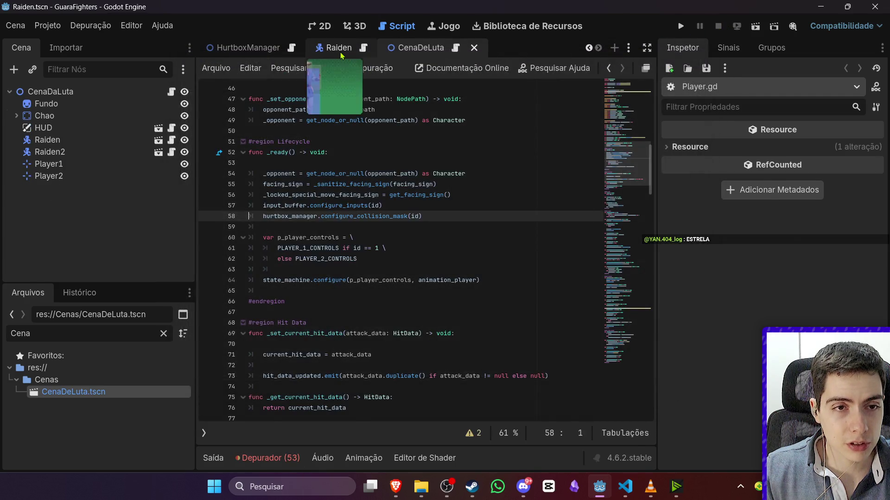
{"action": "left_click", "coordinate": [44, 92]}
{"action": "left_click", "coordinate": [785, 207]}
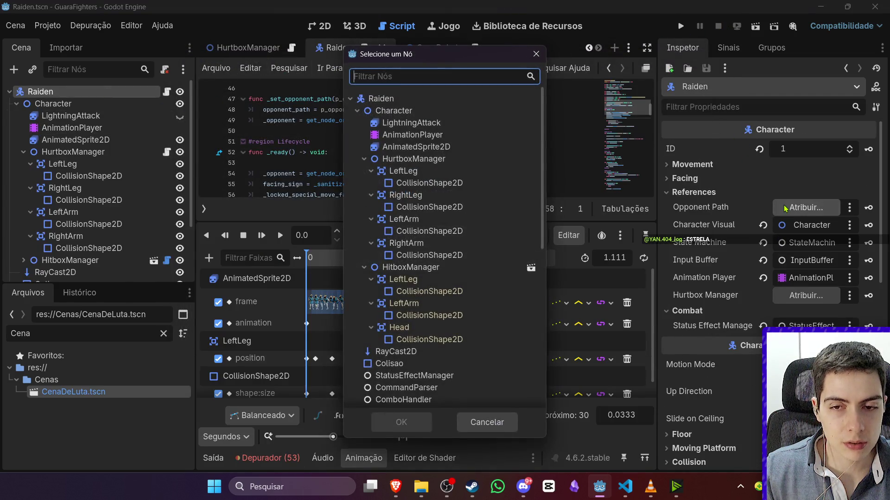
{"action": "left_click", "coordinate": [486, 422]}
{"action": "left_click", "coordinate": [806, 295]}
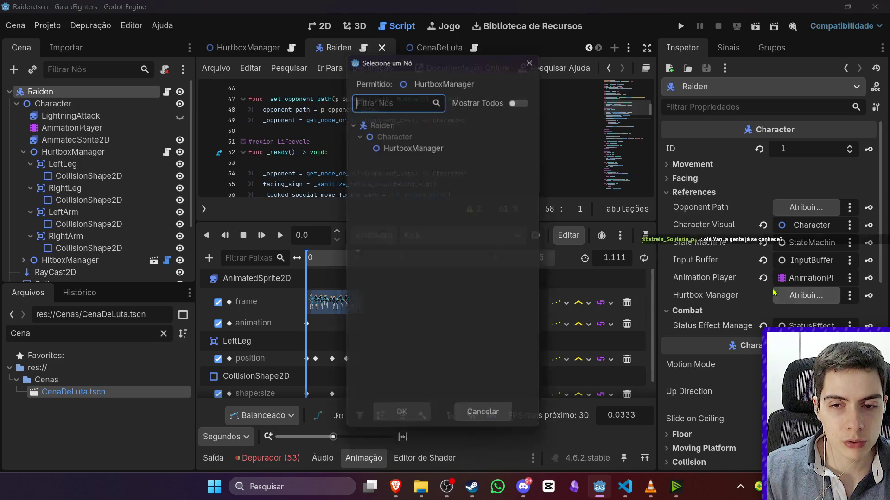
{"action": "double_click", "coordinate": [413, 144]}
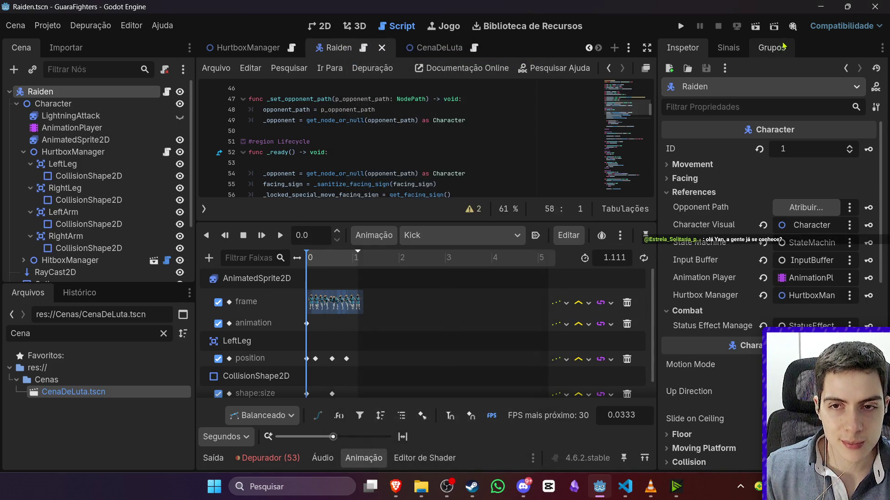
{"action": "key", "text": "ctrl+Tab"}
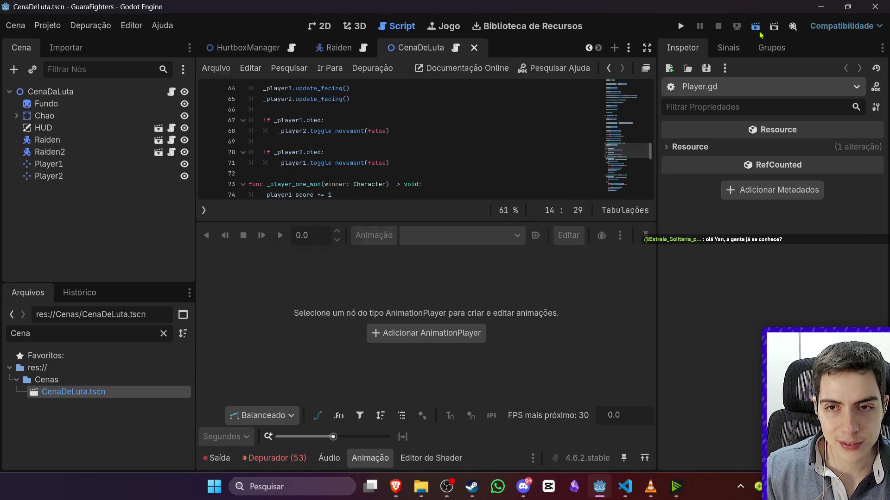
- Run the fight and test Raiden walking and crouch-attacking with D, S and K
{"action": "left_click", "coordinate": [759, 31]}
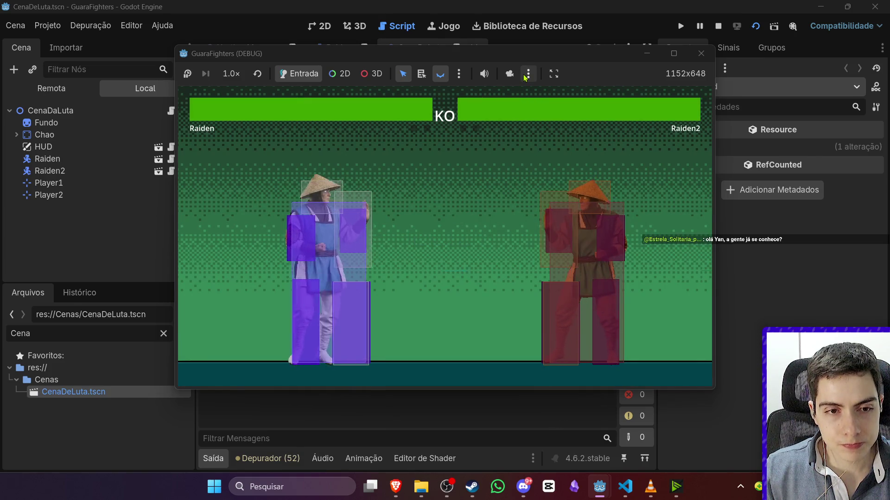
{"action": "key", "text": "d"}
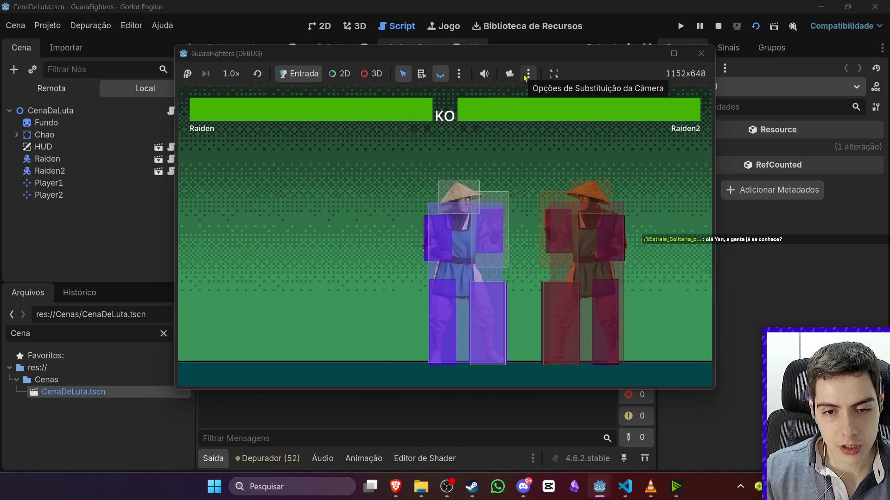
{"action": "key", "text": "s"}
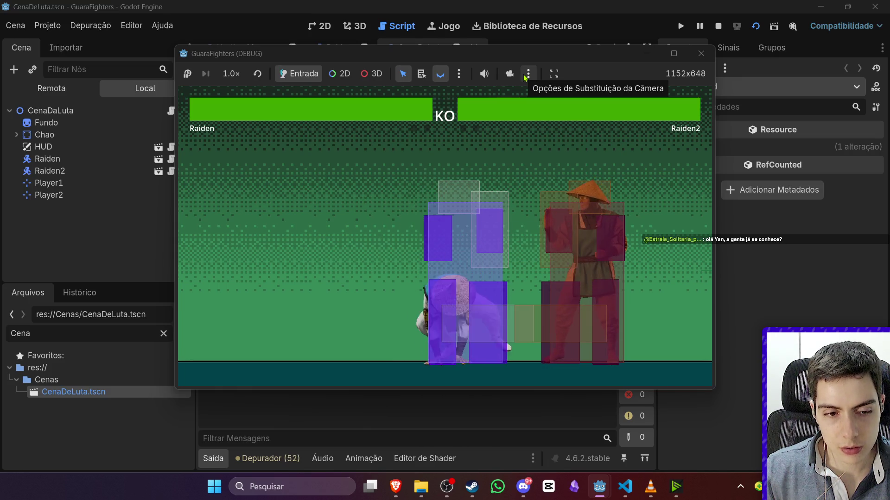
{"action": "key", "text": "k"}
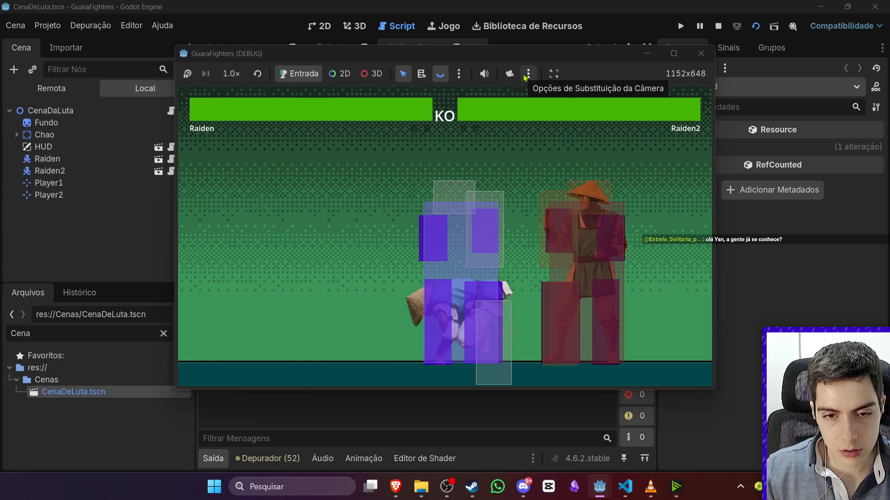
{"action": "key", "text": "s"}
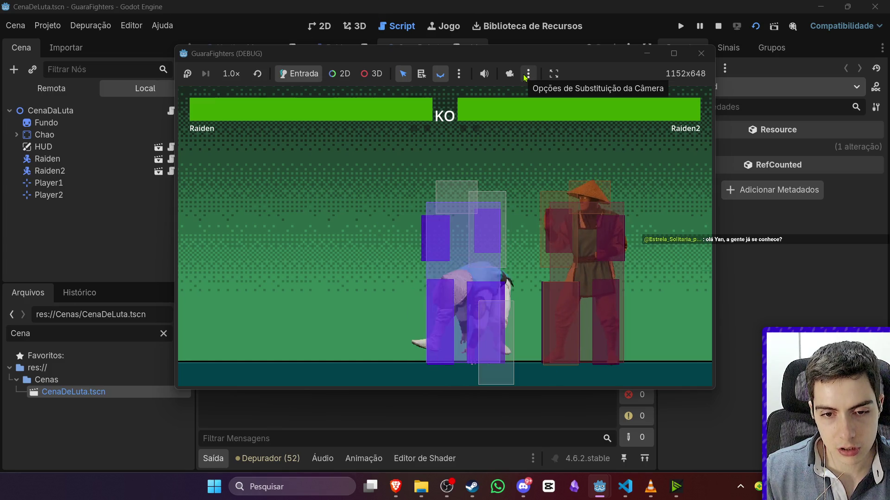
{"action": "left_click", "coordinate": [51, 88]}
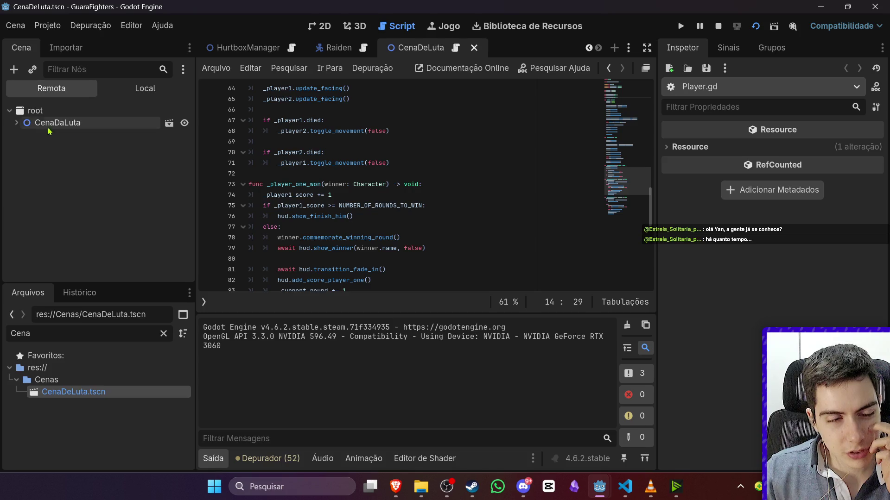
- Expand the running CenaDaLuta and Raiden nodes in the Remote tree, then restart the game
{"action": "left_click", "coordinate": [16, 123]}
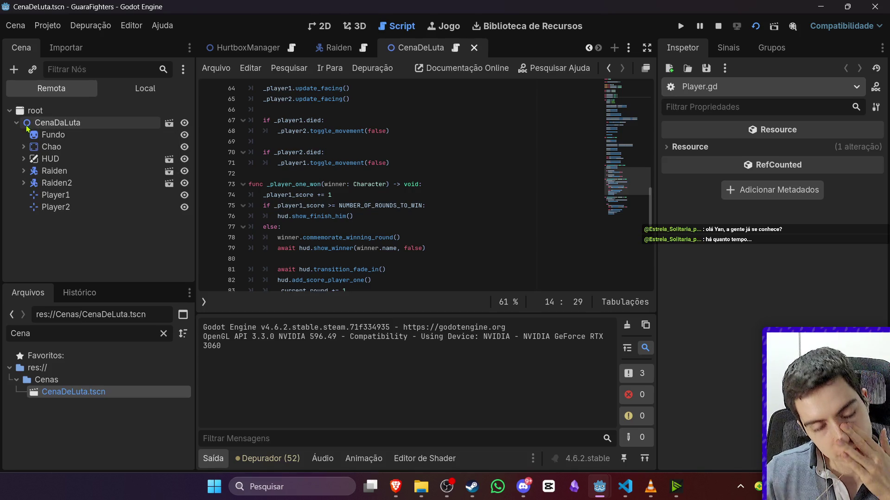
{"action": "left_click", "coordinate": [24, 171]}
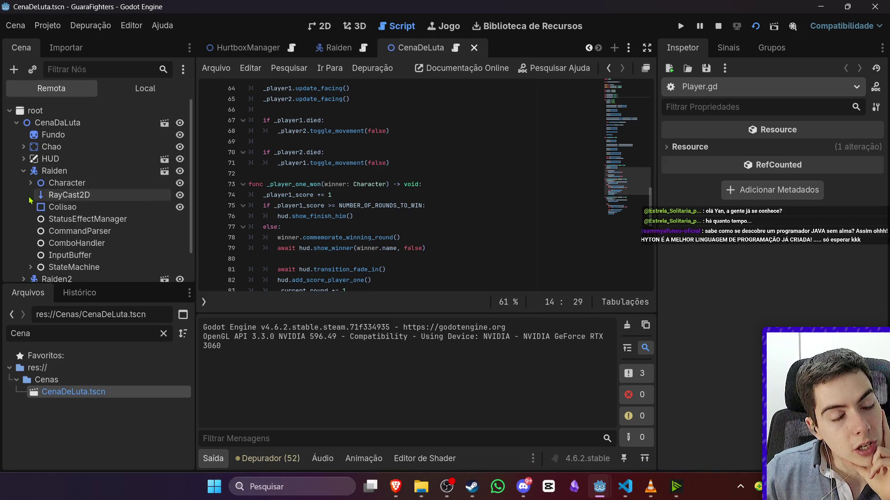
{"action": "scroll", "coordinate": [70, 209], "scroll_direction": "down", "scroll_amount": 2}
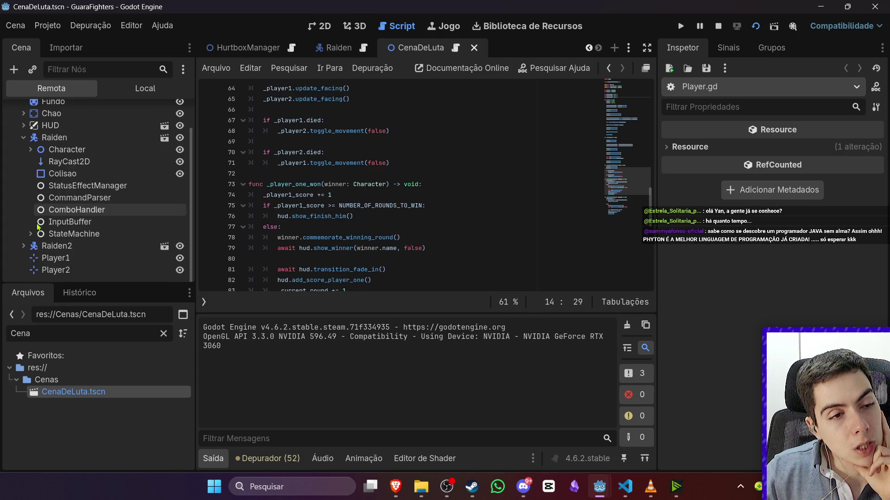
{"action": "left_click", "coordinate": [718, 25]}
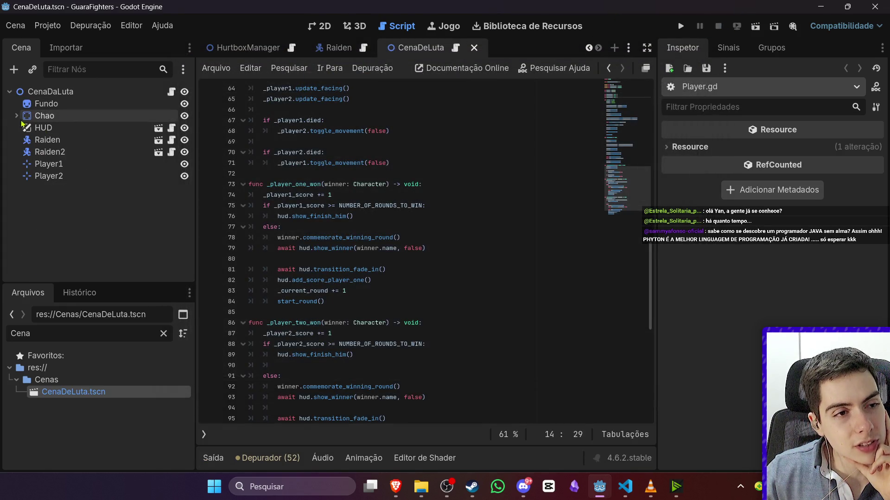
{"action": "left_click", "coordinate": [755, 28]}
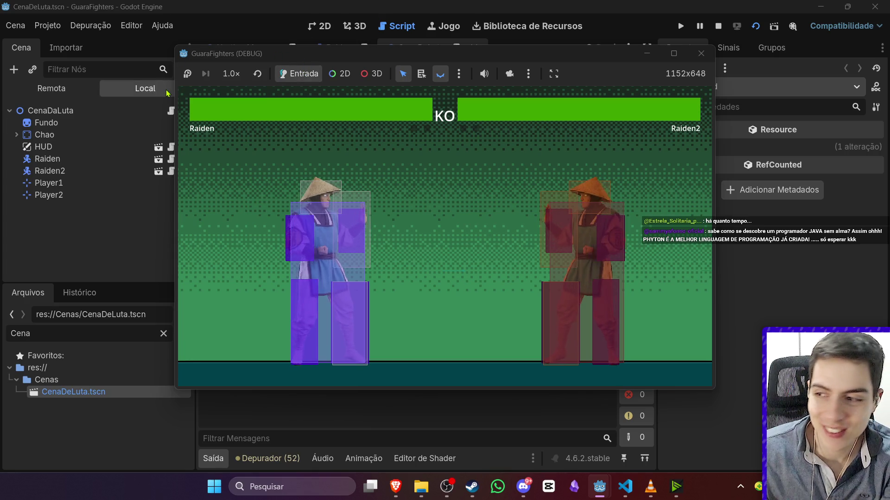
{"action": "left_click", "coordinate": [120, 216]}
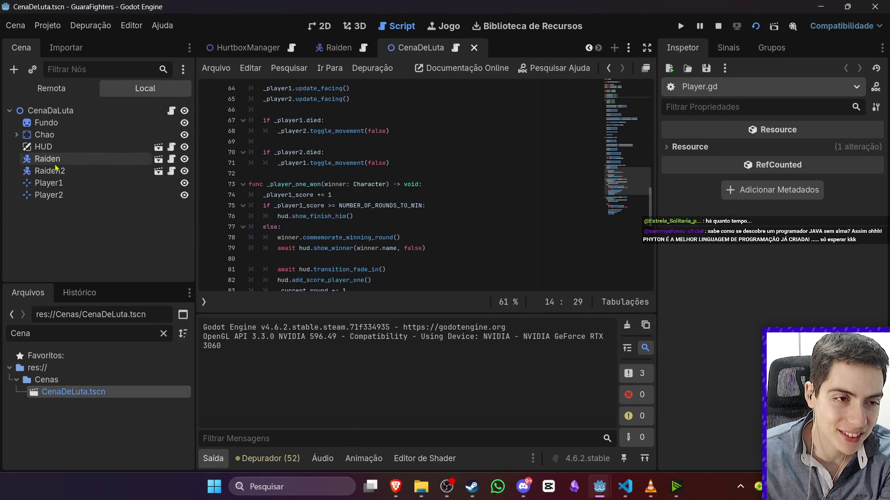
- Inspect Raiden's live Character, StateMachine and HurtboxManager limb areas, then stop the game
{"action": "left_click", "coordinate": [49, 159]}
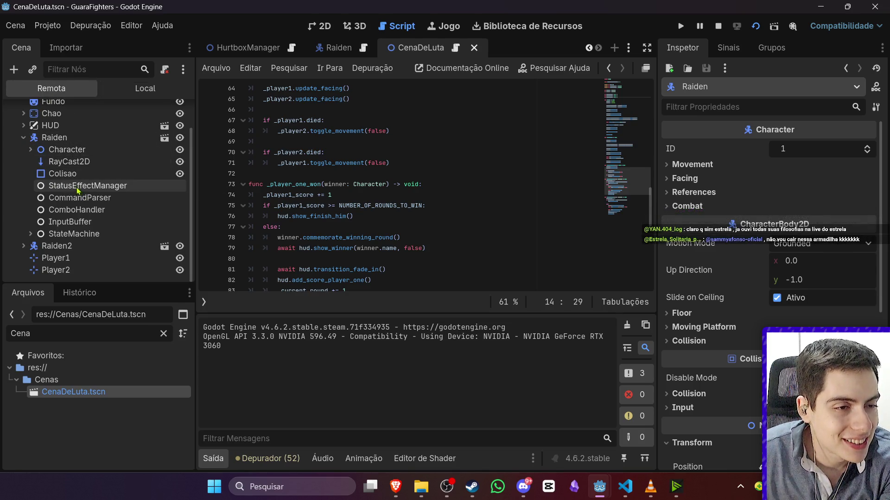
{"action": "left_click", "coordinate": [31, 150]}
{"action": "left_click", "coordinate": [33, 151]}
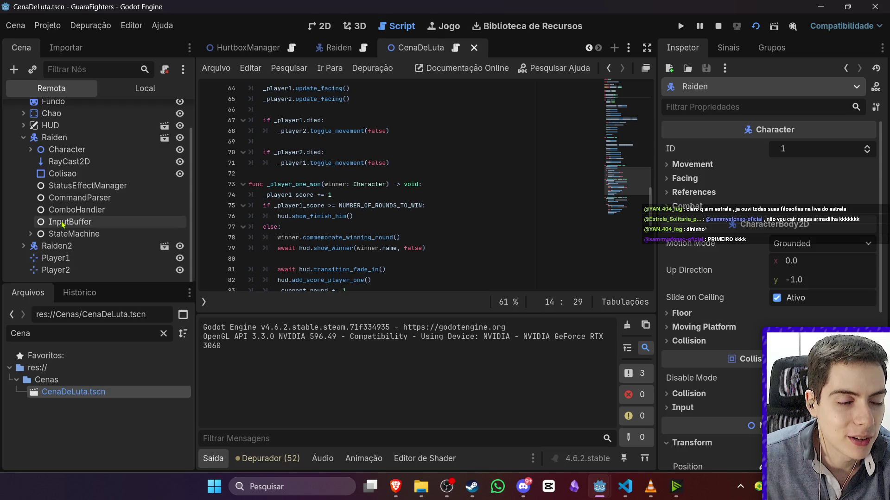
{"action": "left_click", "coordinate": [31, 233]}
{"action": "left_click", "coordinate": [31, 176]}
{"action": "scroll", "coordinate": [70, 195], "scroll_direction": "up", "scroll_amount": 3}
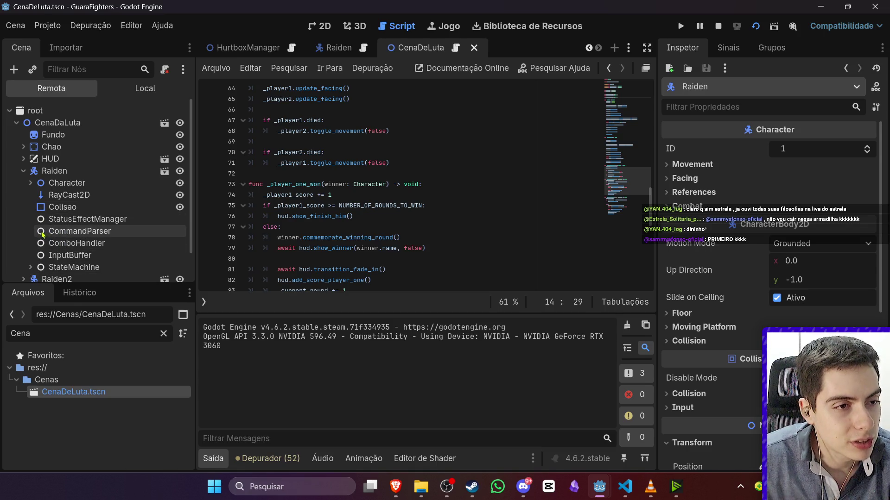
{"action": "left_click", "coordinate": [30, 183]}
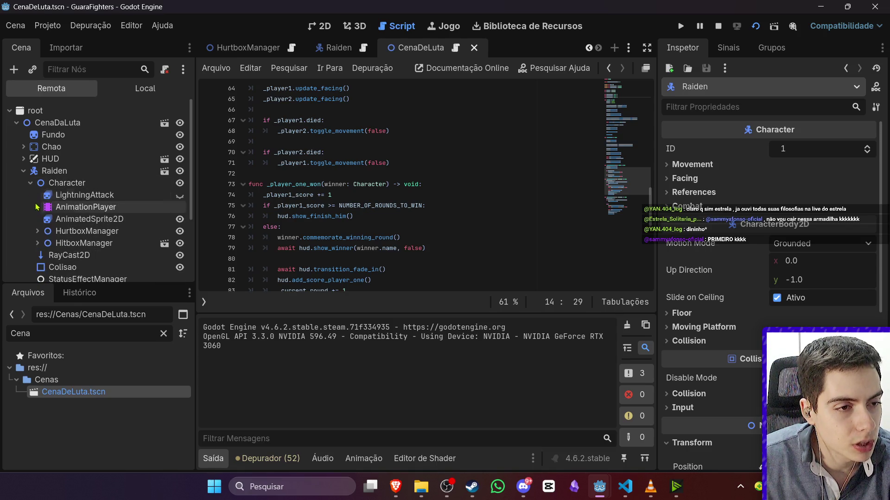
{"action": "scroll", "coordinate": [37, 208], "scroll_direction": "down", "scroll_amount": 1}
{"action": "left_click", "coordinate": [37, 210]}
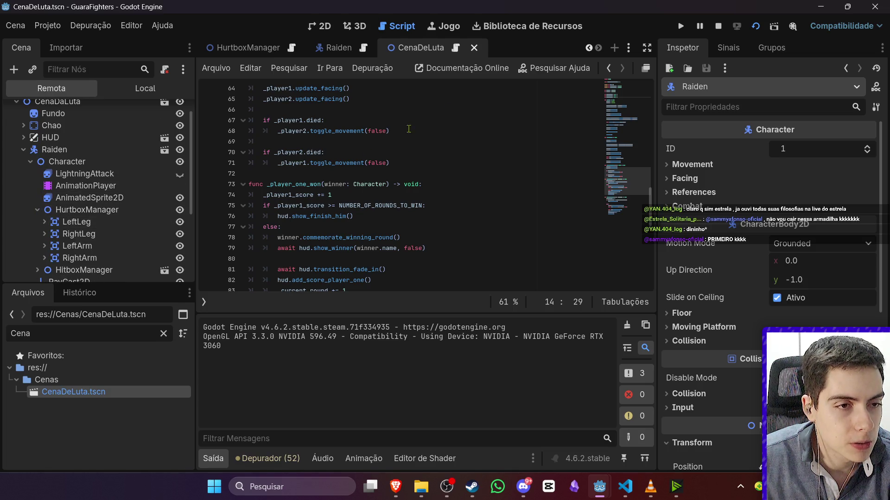
{"action": "left_click", "coordinate": [718, 26]}
{"action": "left_click", "coordinate": [171, 91]}
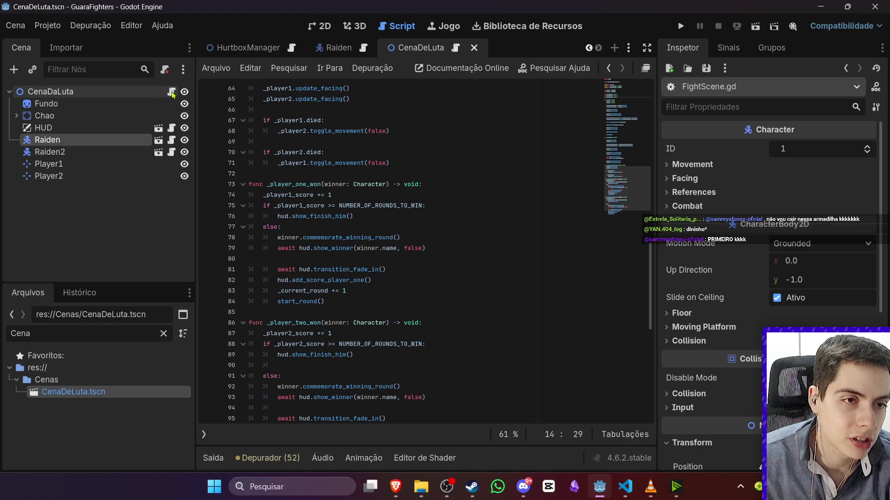
- In configure_collision_mask, rename the parameter to mask_num and store it in hurtbox_collision_mask
{"action": "left_click", "coordinate": [171, 148]}
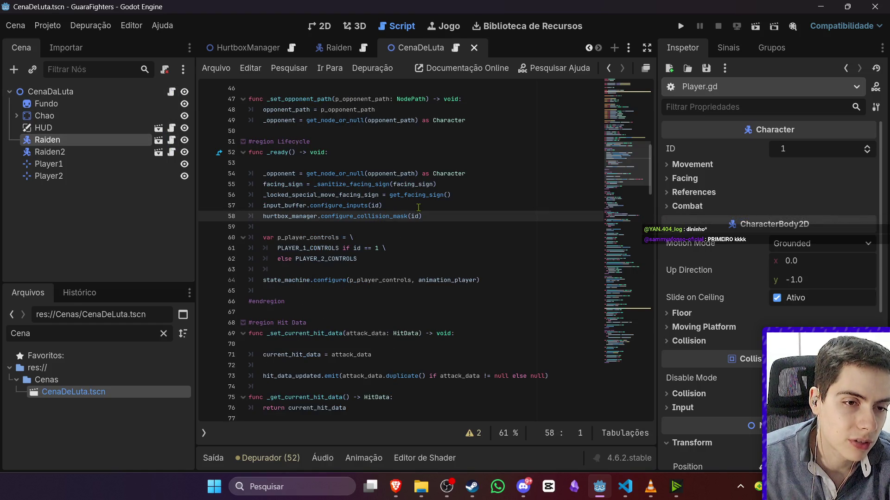
{"action": "left_click", "coordinate": [368, 218], "text": "ctrl"}
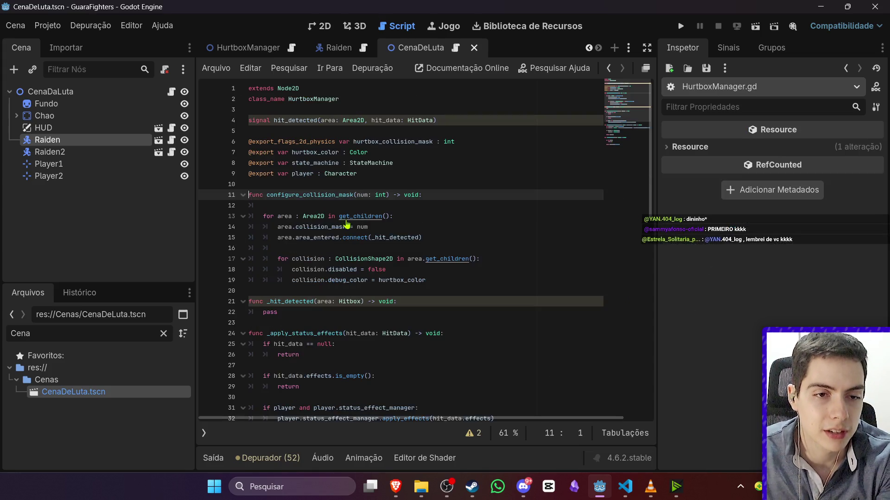
{"action": "left_click", "coordinate": [391, 211]}
{"action": "key", "text": "Return"}
{"action": "key", "text": "Up"}
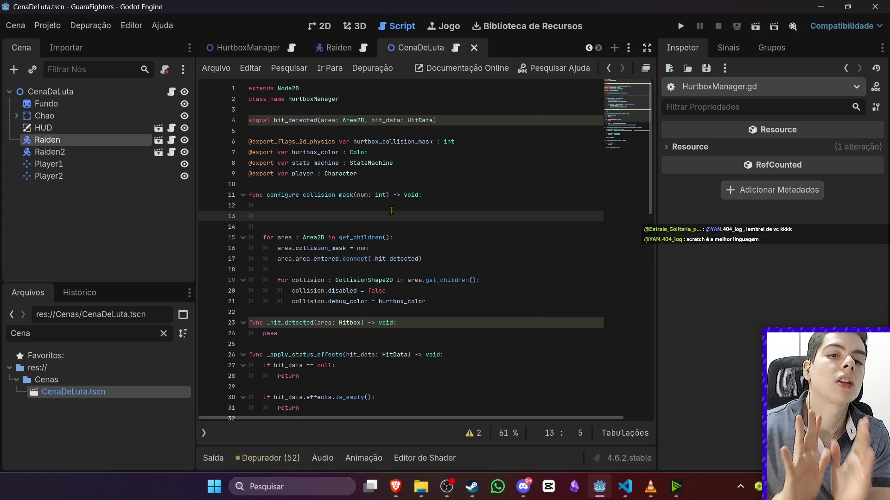
{"action": "double_click", "coordinate": [362, 195]}
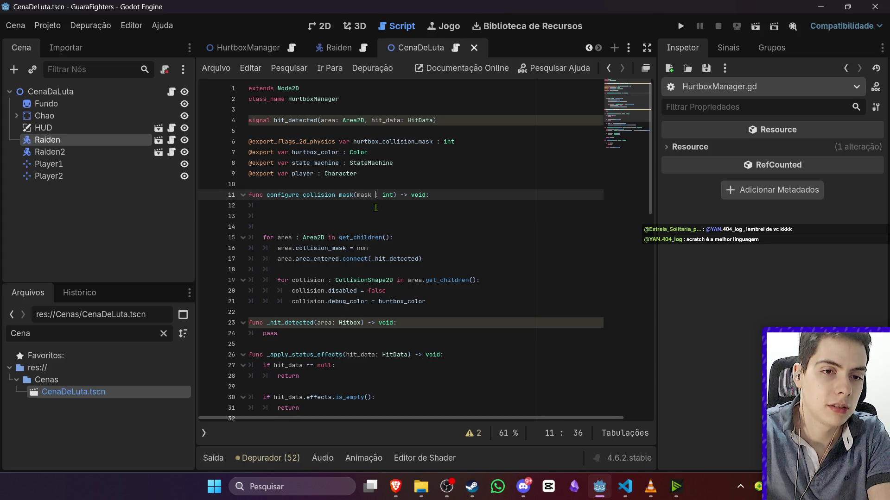
{"action": "type", "text": "num"}
{"action": "left_click", "coordinate": [377, 212]}
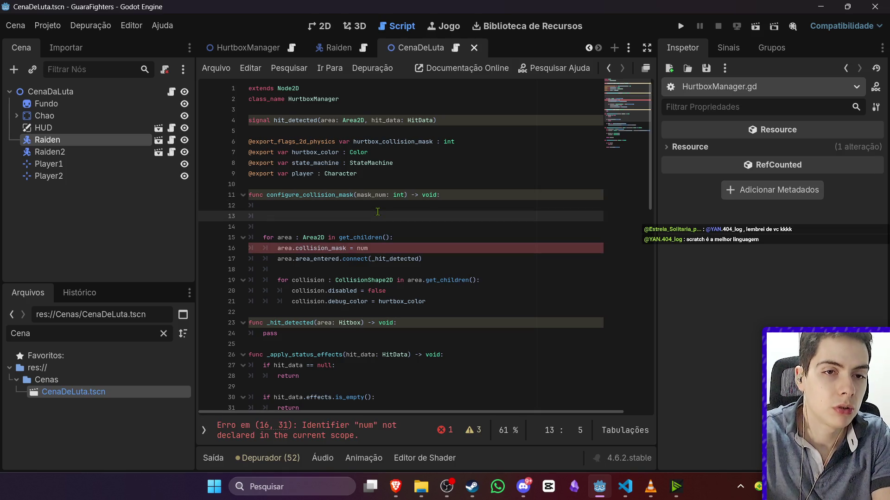
{"action": "type", "text": "ur"}
{"action": "key", "text": "Return"}
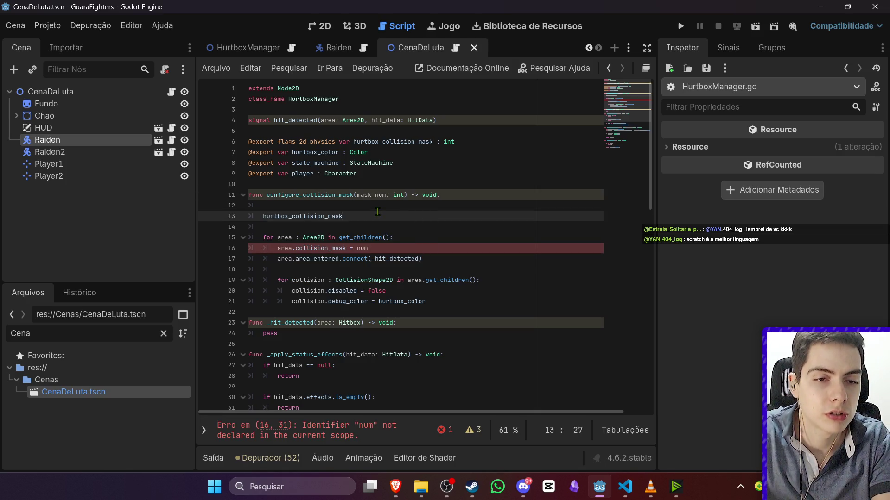
{"action": "type", "text": "= mask_num"}
{"action": "key", "text": "Return"}
- Replace num on line 16 with hurtbox_collision_mask and run the fight scene again
{"action": "double_click", "coordinate": [302, 216]}
{"action": "double_click", "coordinate": [362, 248]}
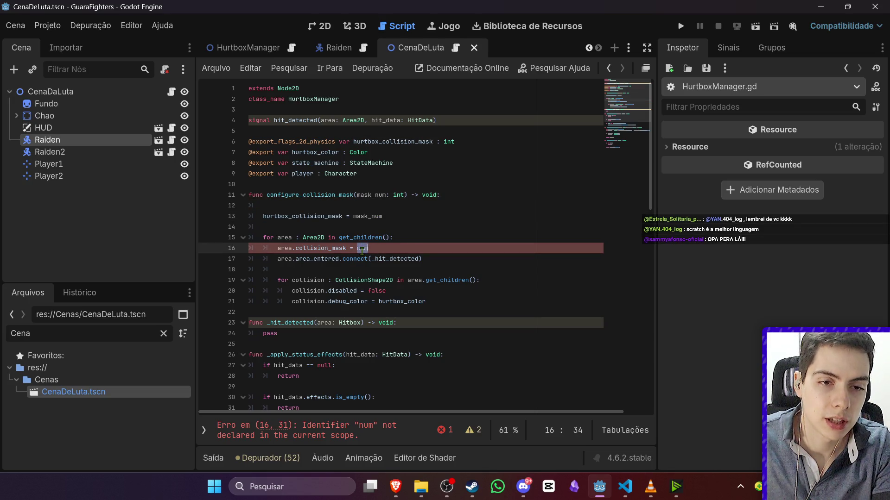
{"action": "type", "text": "hur"}
{"action": "key", "text": "Return"}
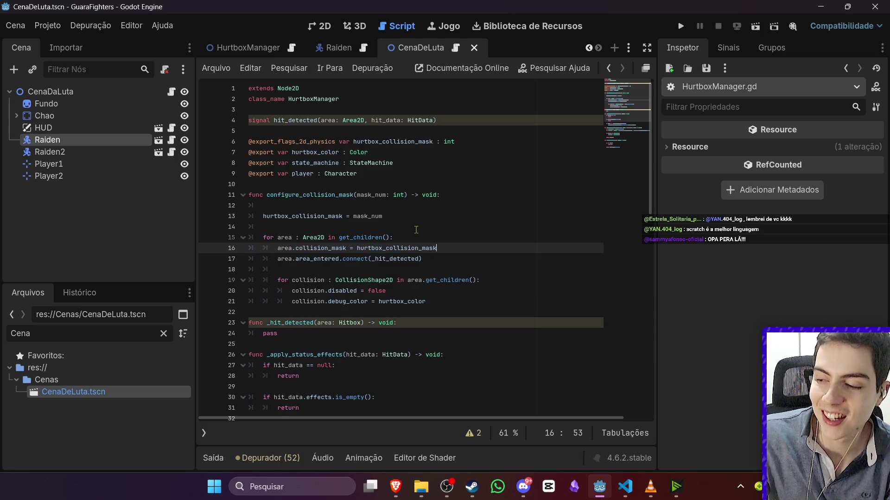
{"action": "left_click", "coordinate": [401, 229]}
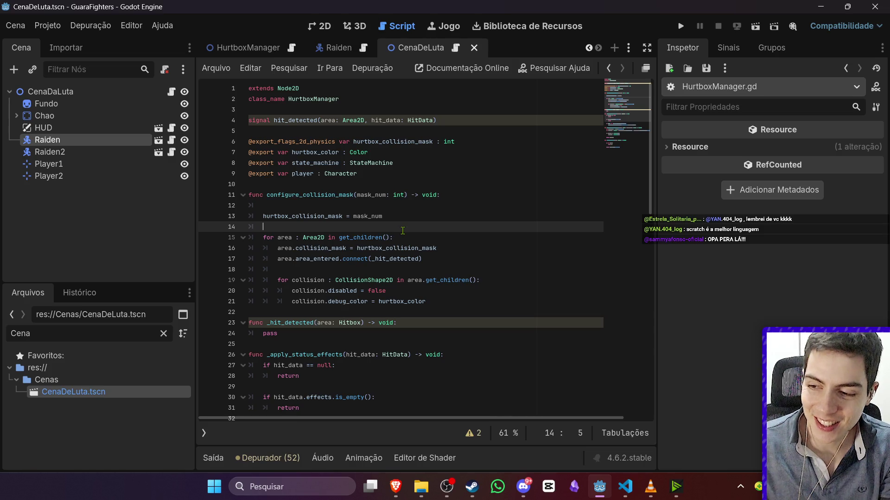
{"action": "left_click", "coordinate": [416, 209]}
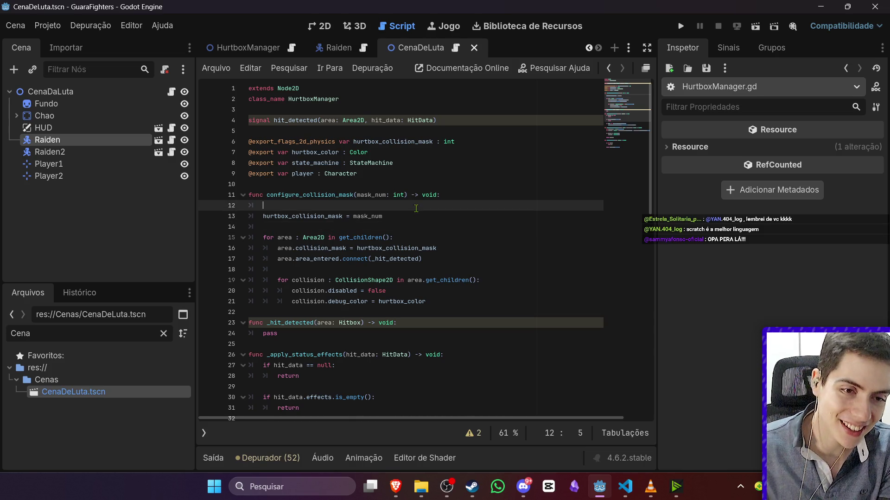
{"action": "left_click", "coordinate": [448, 490]}
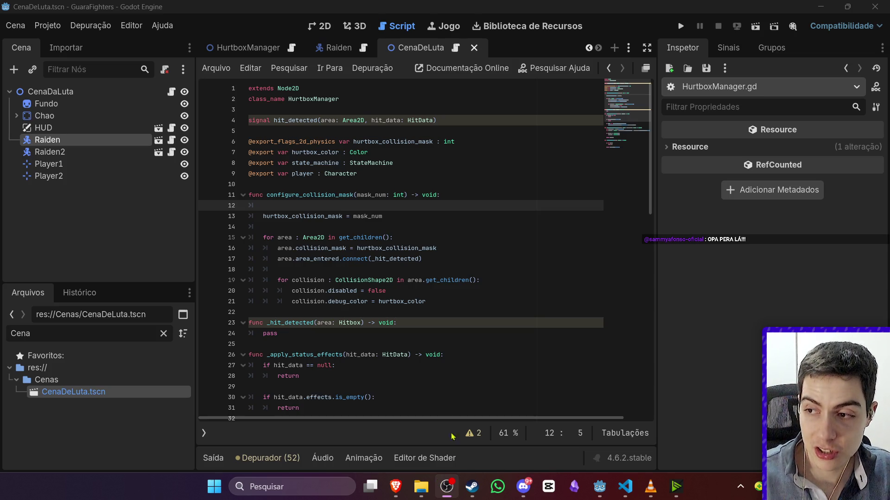
{"action": "key", "text": "alt+Tab"}
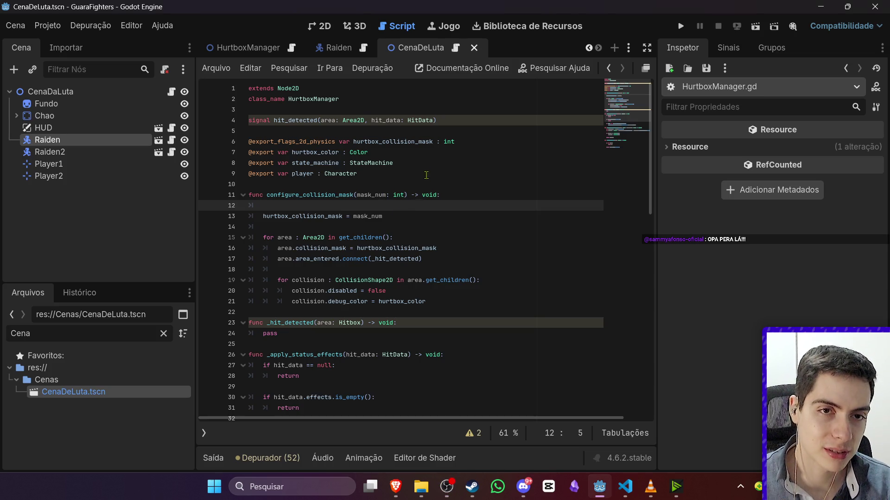
{"action": "left_click", "coordinate": [756, 27]}
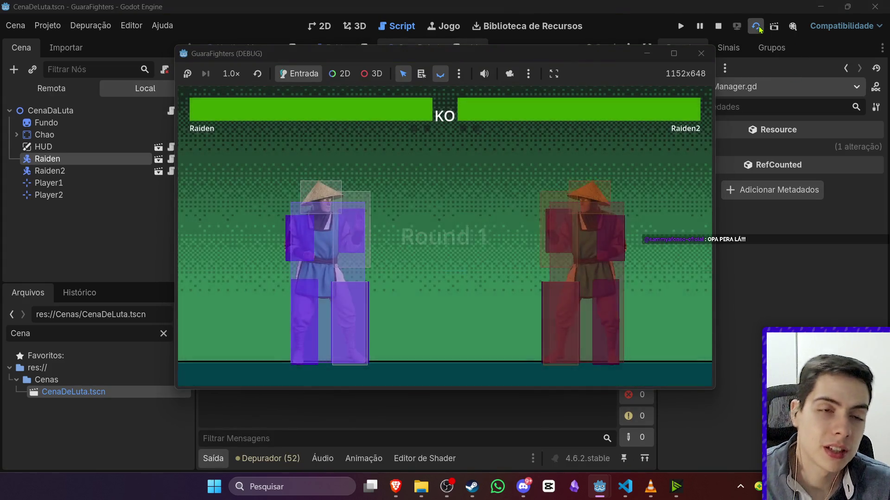
- In the Remote tree, inspect Raiden's HurtboxManager collision mask
{"action": "left_click", "coordinate": [51, 88]}
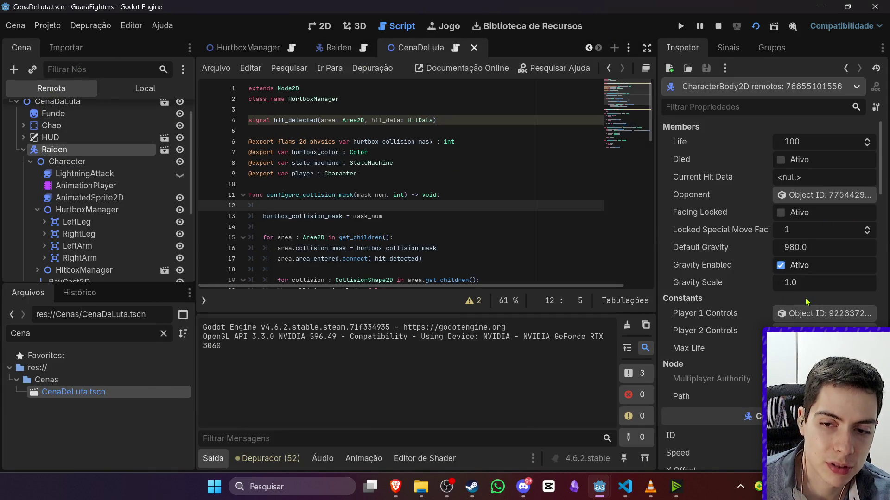
{"action": "scroll", "coordinate": [809, 301], "scroll_direction": "down", "scroll_amount": 5}
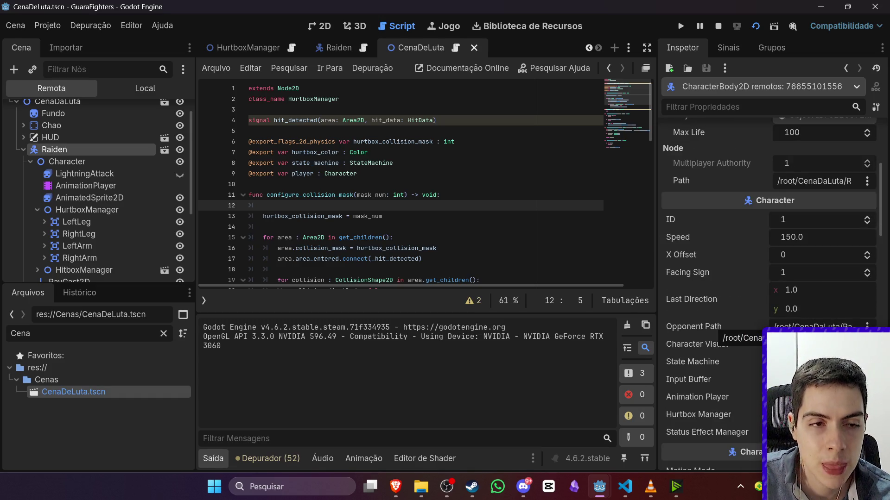
{"action": "scroll", "coordinate": [718, 329], "scroll_direction": "up", "scroll_amount": 5}
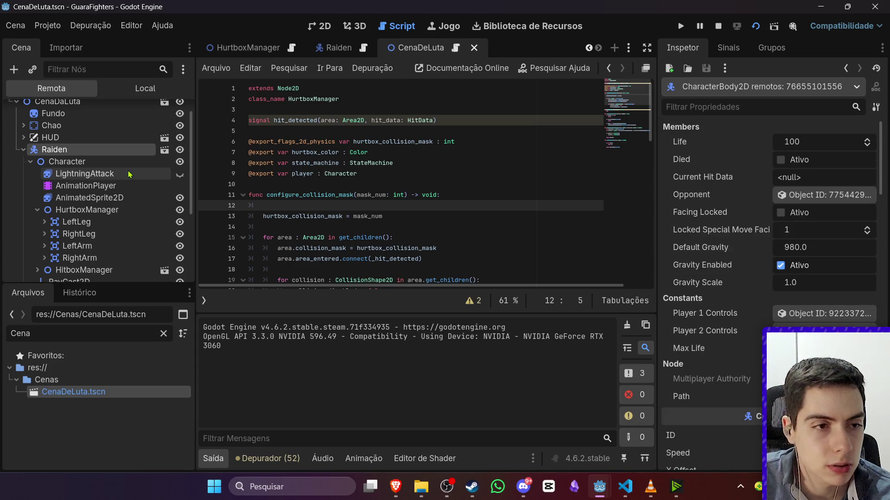
{"action": "left_click", "coordinate": [93, 211]}
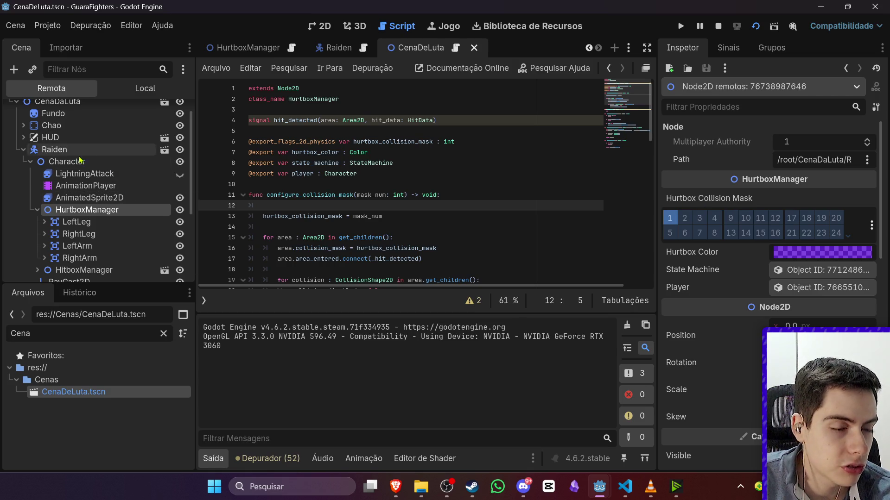
{"action": "scroll", "coordinate": [88, 164], "scroll_direction": "down", "scroll_amount": 1}
{"action": "scroll", "coordinate": [85, 199], "scroll_direction": "down", "scroll_amount": 5}
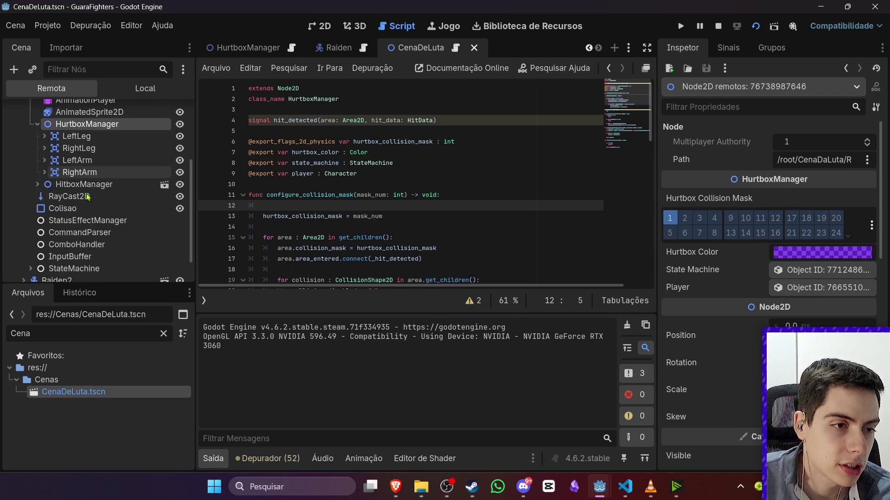
- Confirm Raiden2's HurtboxManager mask 2 and HitboxManager layer 3, then pause the run
{"action": "left_click", "coordinate": [25, 246]}
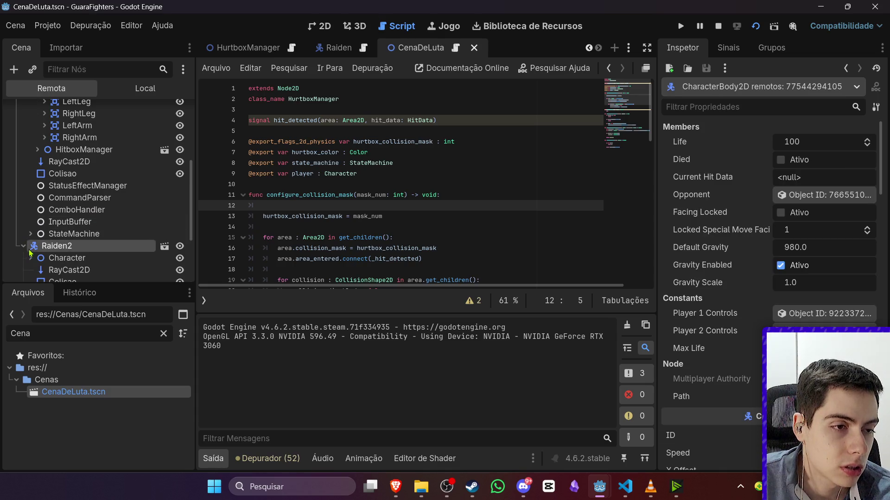
{"action": "scroll", "coordinate": [50, 252], "scroll_direction": "down", "scroll_amount": 4}
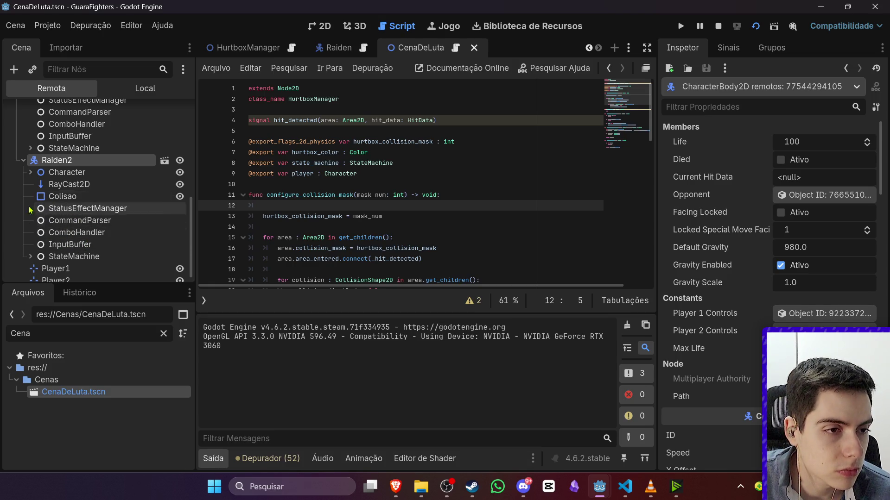
{"action": "left_click", "coordinate": [30, 172]}
{"action": "left_click", "coordinate": [87, 222]}
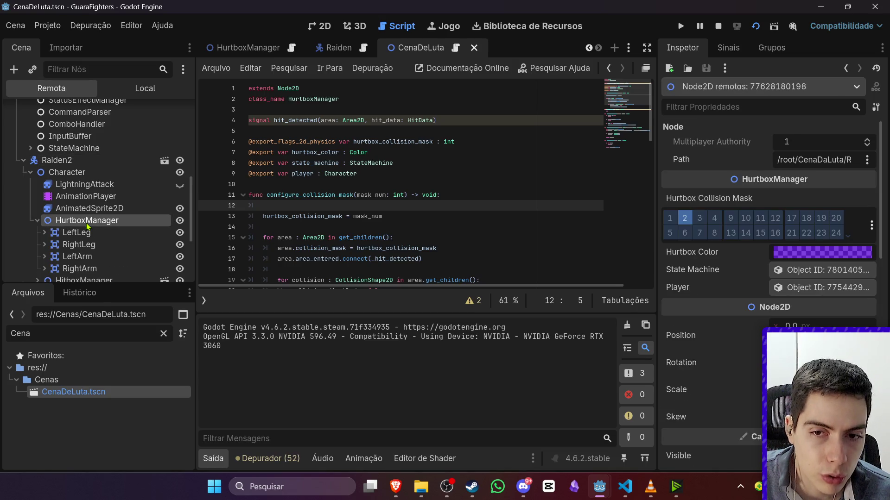
{"action": "scroll", "coordinate": [74, 230], "scroll_direction": "down", "scroll_amount": 1}
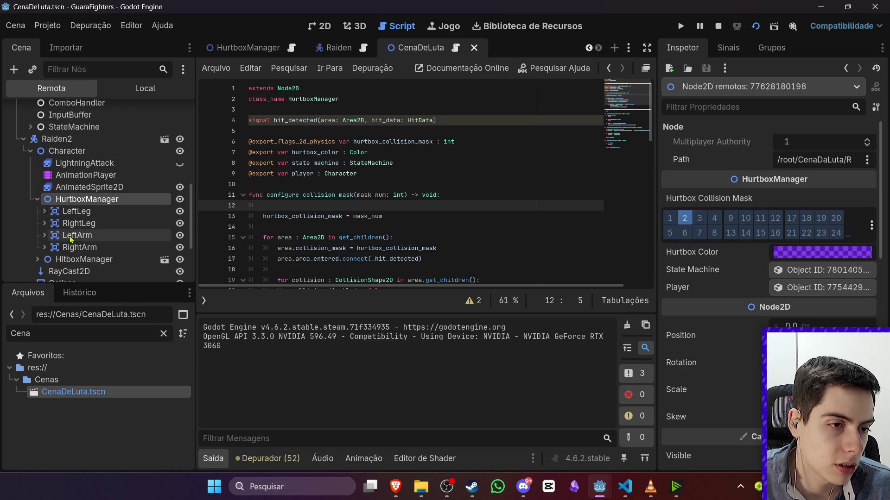
{"action": "left_click", "coordinate": [88, 261]}
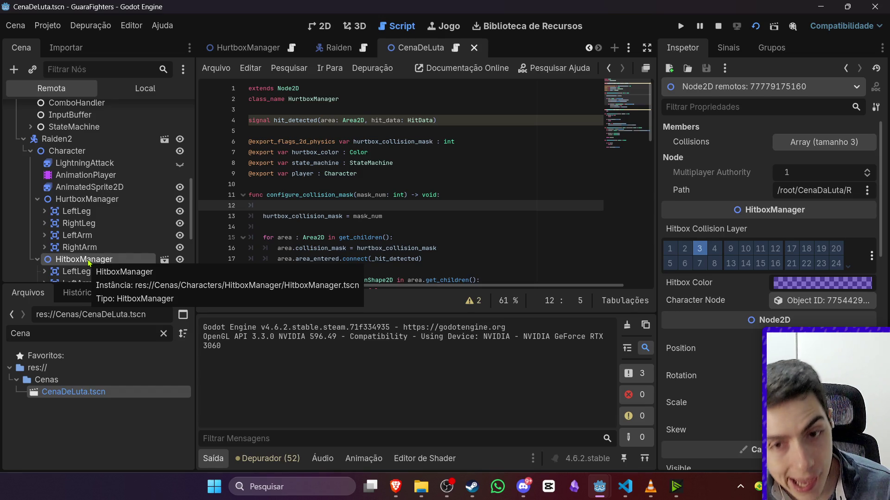
{"action": "scroll", "coordinate": [93, 241], "scroll_direction": "down", "scroll_amount": 4}
{"action": "scroll", "coordinate": [104, 208], "scroll_direction": "up", "scroll_amount": 3}
{"action": "left_click", "coordinate": [110, 214]}
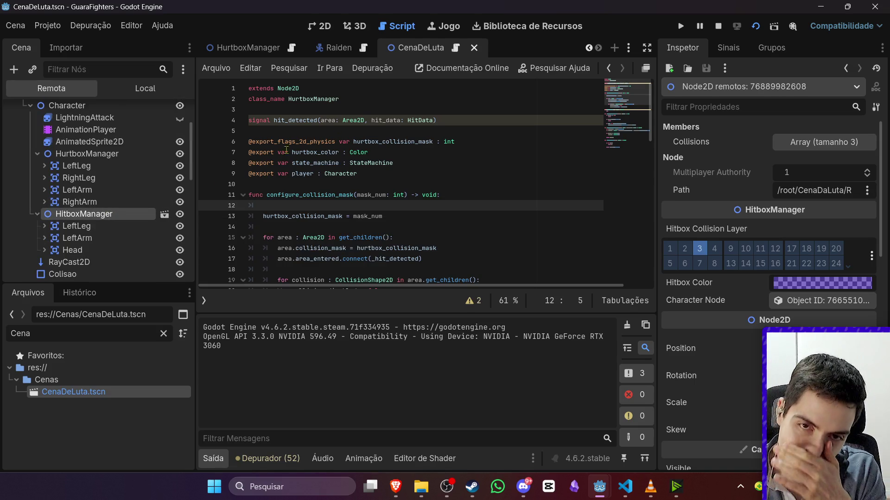
{"action": "left_click", "coordinate": [700, 27]}
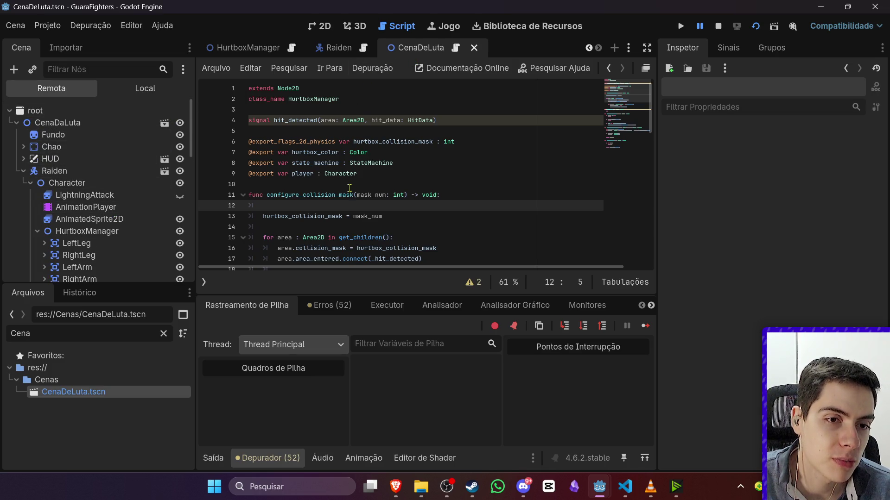
{"action": "scroll", "coordinate": [394, 184], "scroll_direction": "down", "scroll_amount": 3}
{"action": "left_click", "coordinate": [333, 48]}
{"action": "scroll", "coordinate": [365, 114], "scroll_direction": "up", "scroll_amount": 10}
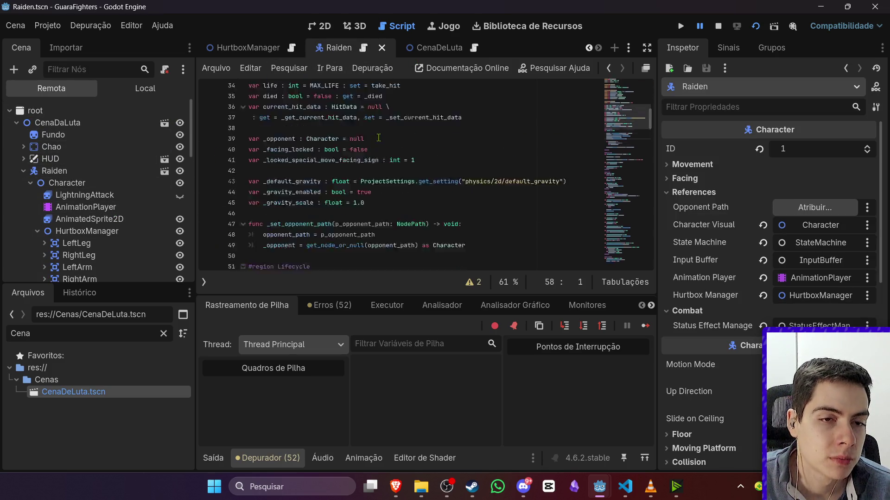
{"action": "left_click", "coordinate": [428, 227]}
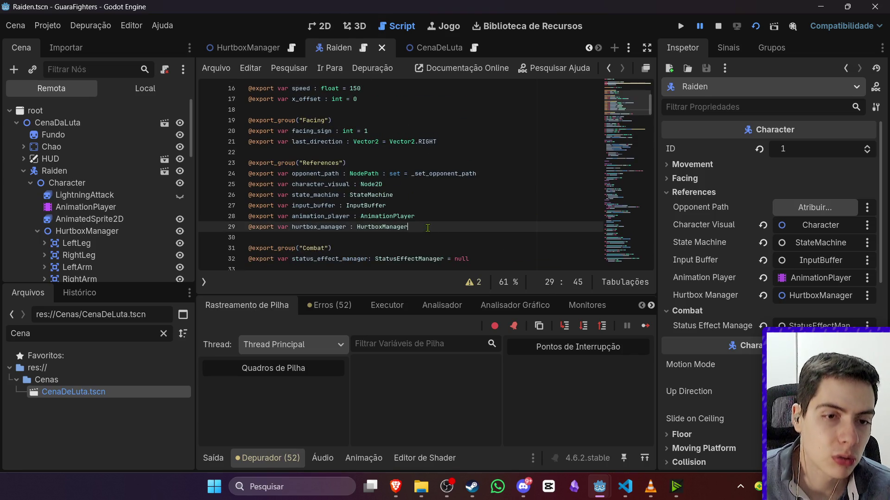
{"action": "key", "text": "Return"}
{"action": "type", "text": "@export var"}
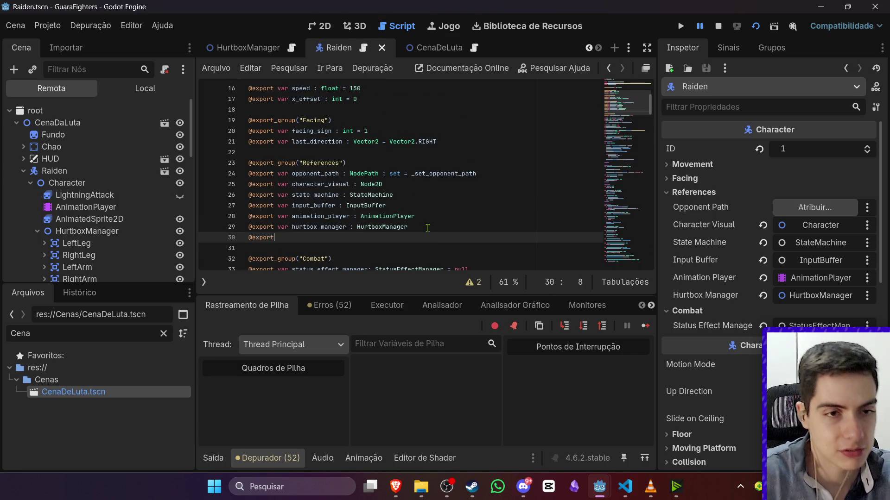
{"action": "type", "text": " hitbox_ma"}
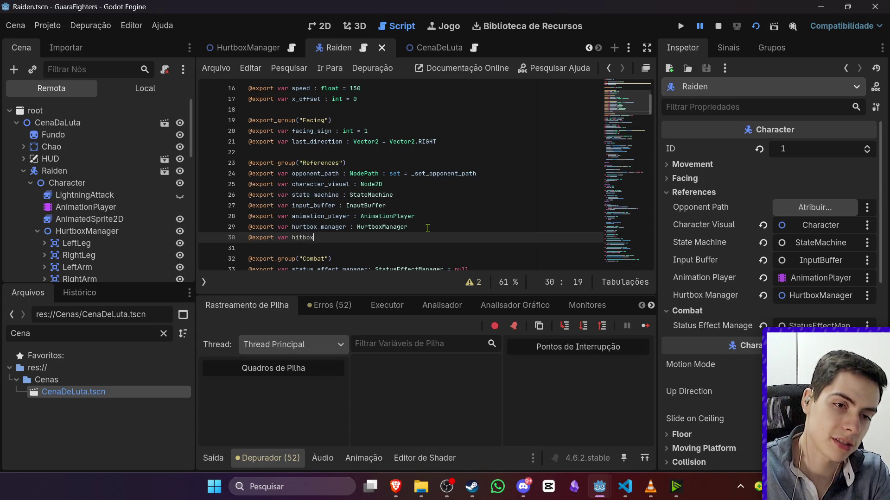
{"action": "type", "text": "nager : Hitbox"}
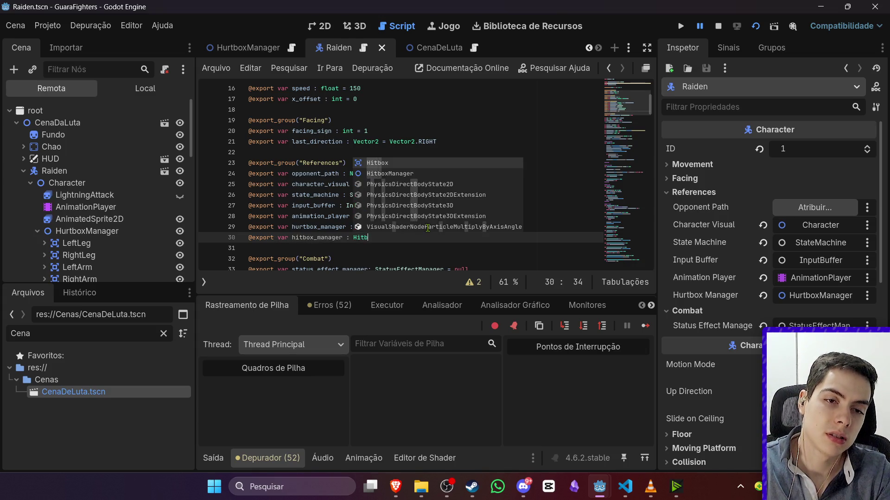
{"action": "key", "text": "Down"}
{"action": "key", "text": "Return"}
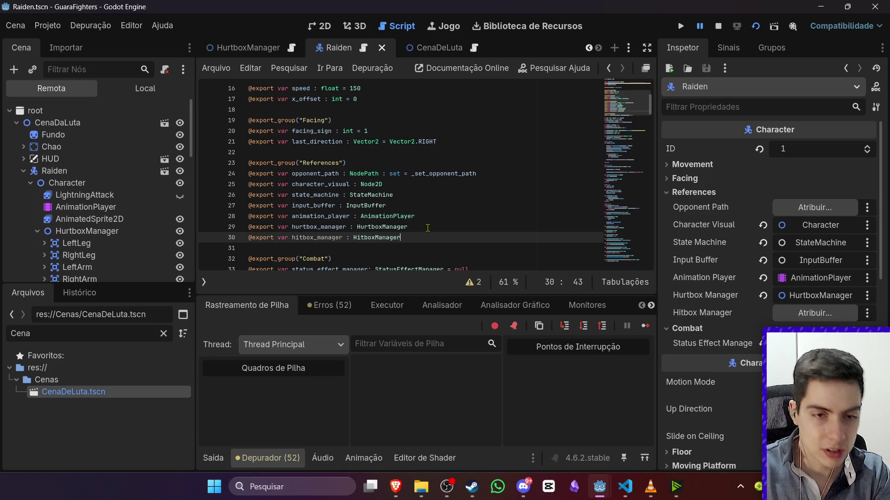
{"action": "key", "text": "ctrl+s"}
- Assign Raiden's HitboxManager node to the new export and open HitboxManager.gd
{"action": "left_click", "coordinate": [801, 314]}
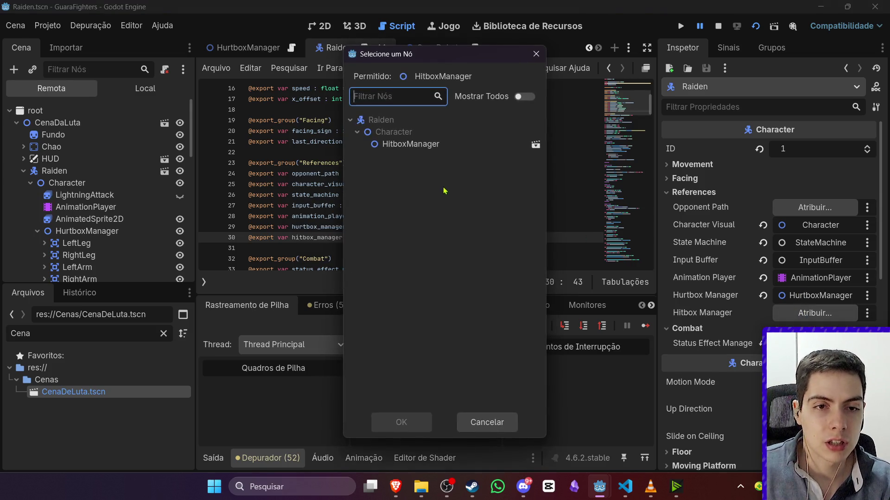
{"action": "double_click", "coordinate": [443, 190]}
{"action": "scroll", "coordinate": [413, 210], "scroll_direction": "down", "scroll_amount": 5}
{"action": "scroll", "coordinate": [413, 210], "scroll_direction": "up", "scroll_amount": 3}
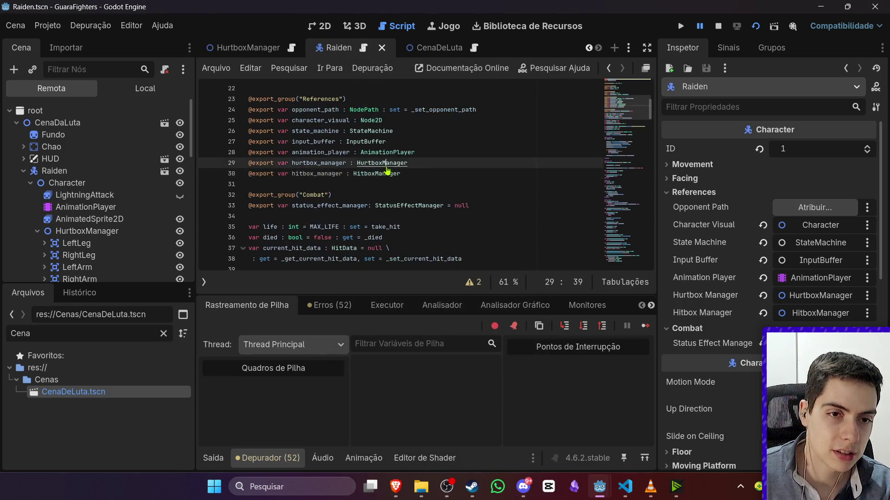
{"action": "left_click", "coordinate": [377, 176], "text": "ctrl"}
{"action": "key", "text": "alt+Left"}
{"action": "left_click", "coordinate": [376, 176], "text": "ctrl"}
{"action": "scroll", "coordinate": [375, 185], "scroll_direction": "up", "scroll_amount": 4}
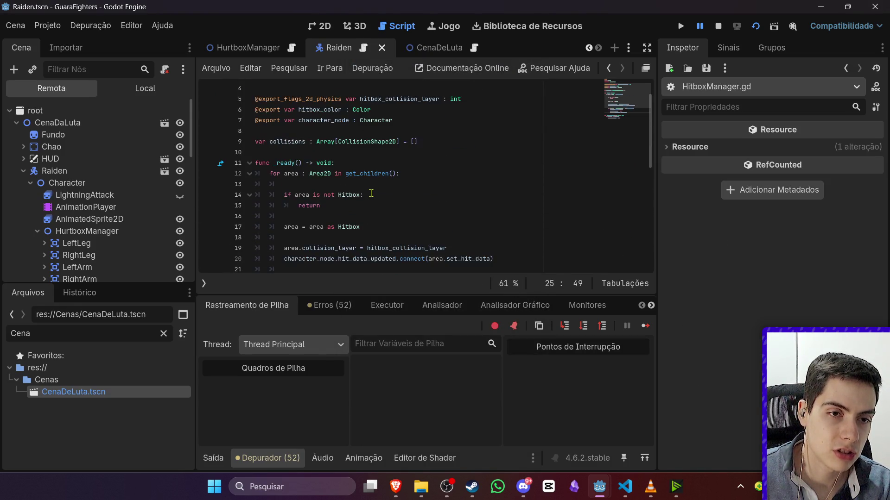
- Rename the _ready function to configure_collision_layer(layer_num: int)
{"action": "left_click_drag", "start_coordinate": [328, 163], "coordinate": [239, 161]}
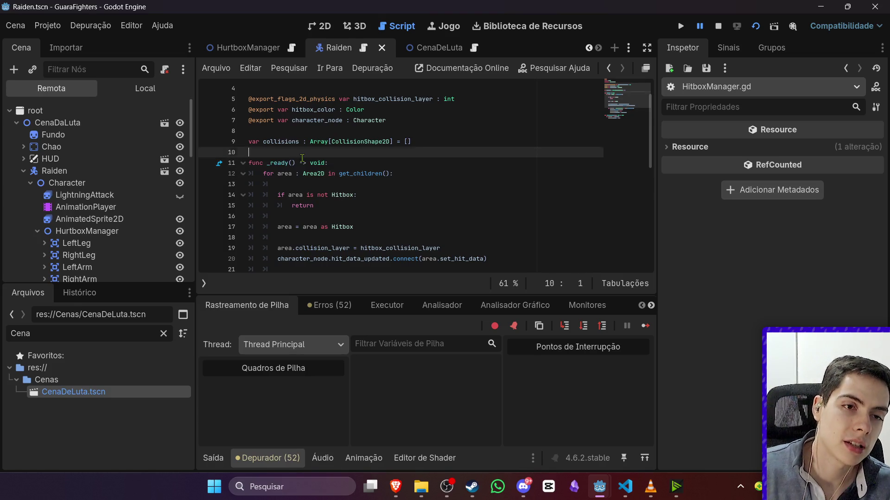
{"action": "left_click_drag", "start_coordinate": [297, 163], "coordinate": [267, 163]}
{"action": "key", "text": "BackSpace"}
{"action": "key", "text": "BackSpace"}
{"action": "type", "text": "configure_c"}
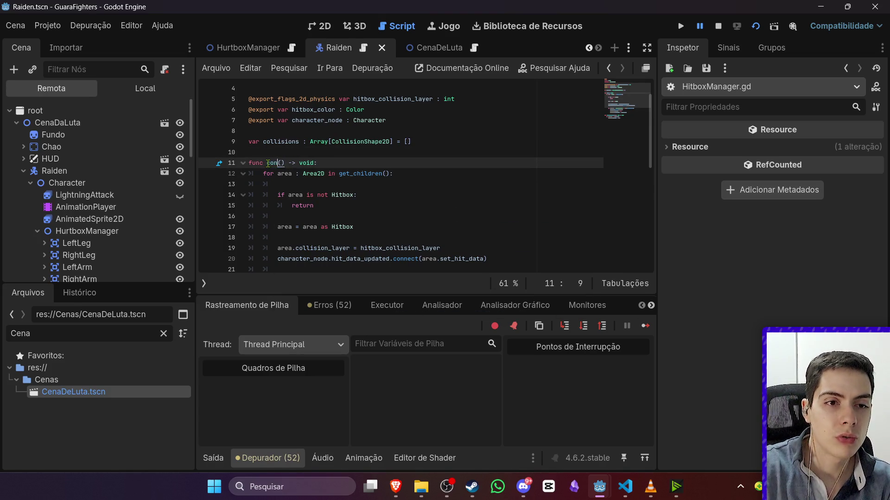
{"action": "type", "text": "olli"}
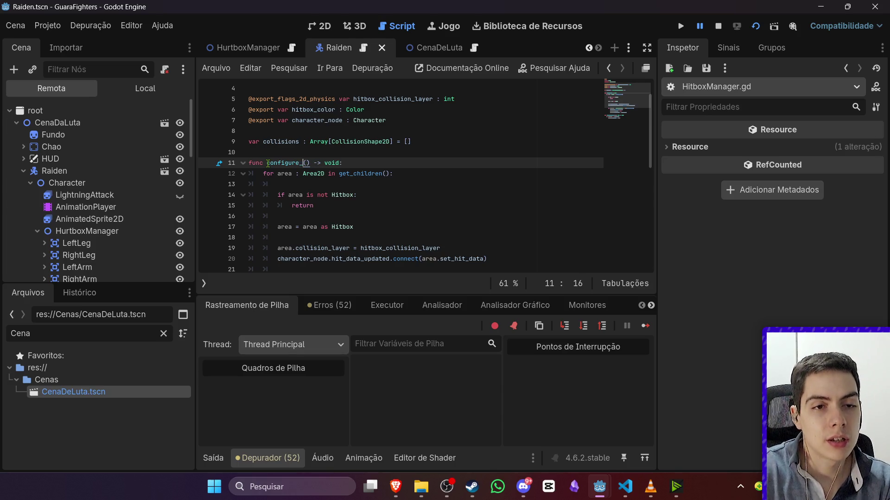
{"action": "type", "text": "sion_layer"}
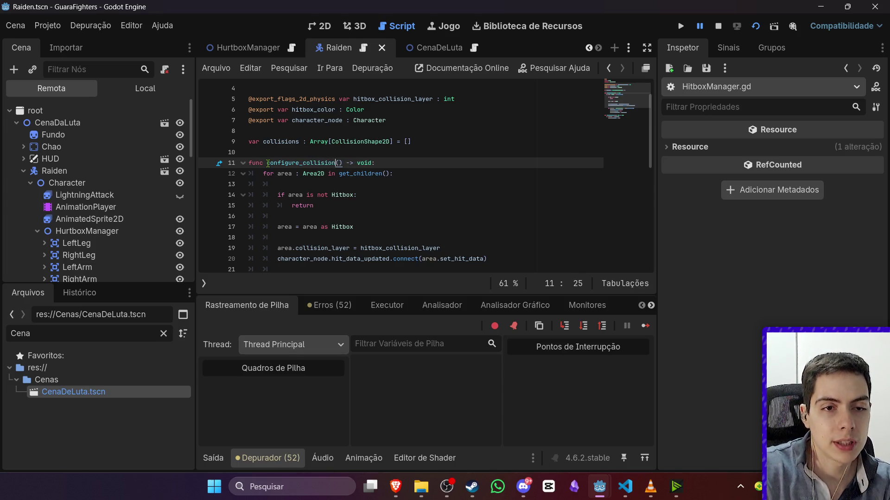
{"action": "key", "text": "Right"}
{"action": "key", "text": "BackSpace"}
{"action": "type", "text": "layer_"}
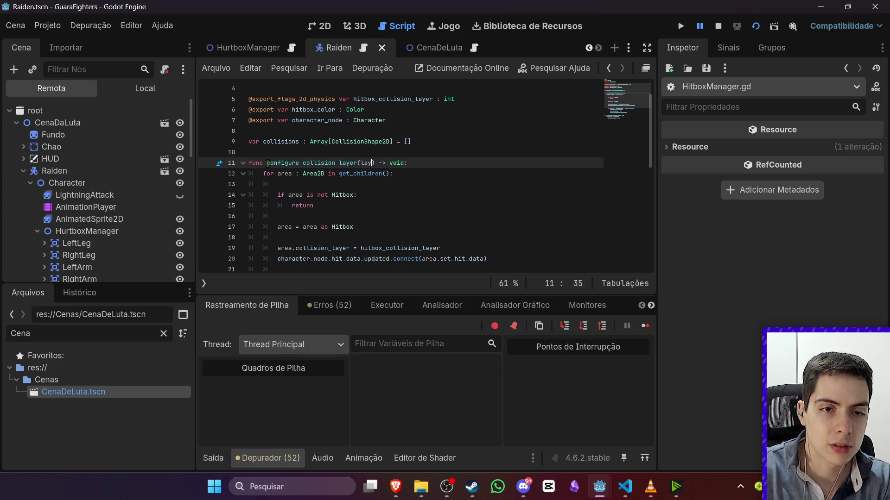
{"action": "type", "text": "num: int"}
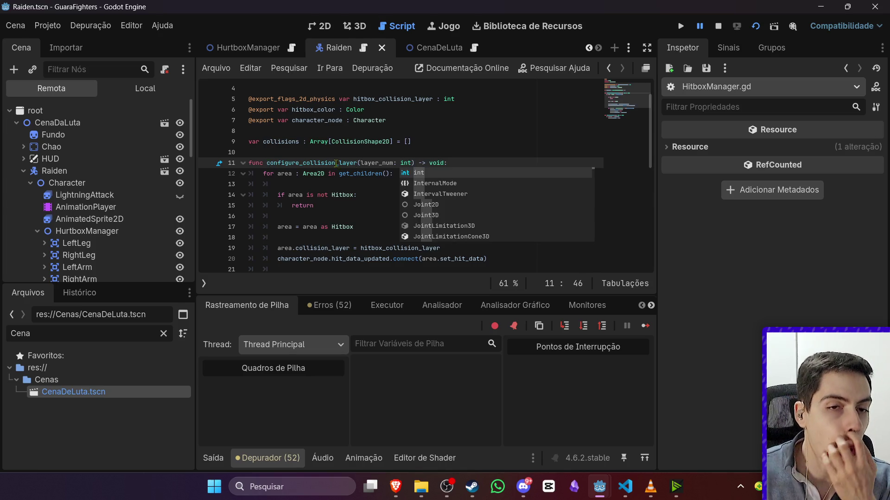
- Add 'hitbox_collision_layer = layer_num' at the top of the function and save
{"action": "left_click", "coordinate": [454, 163]}
{"action": "key", "text": "Return"}
{"action": "key", "text": "Return"}
{"action": "key", "text": "Return"}
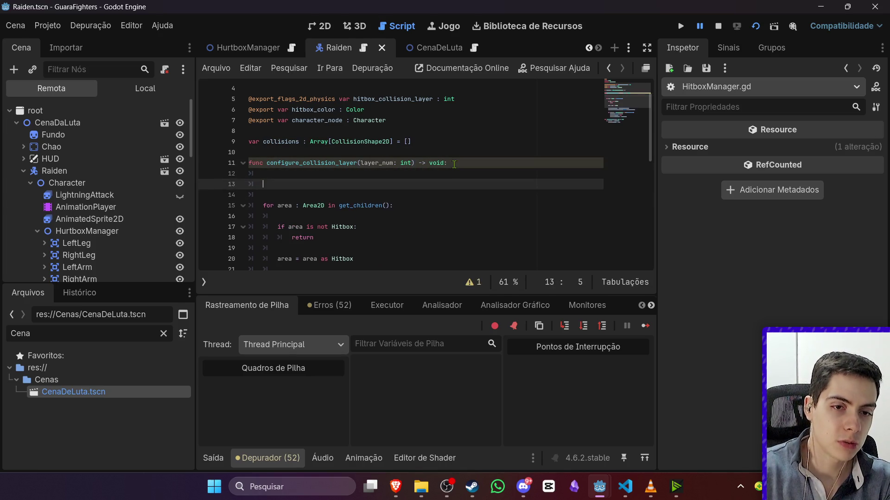
{"action": "type", "text": "col"}
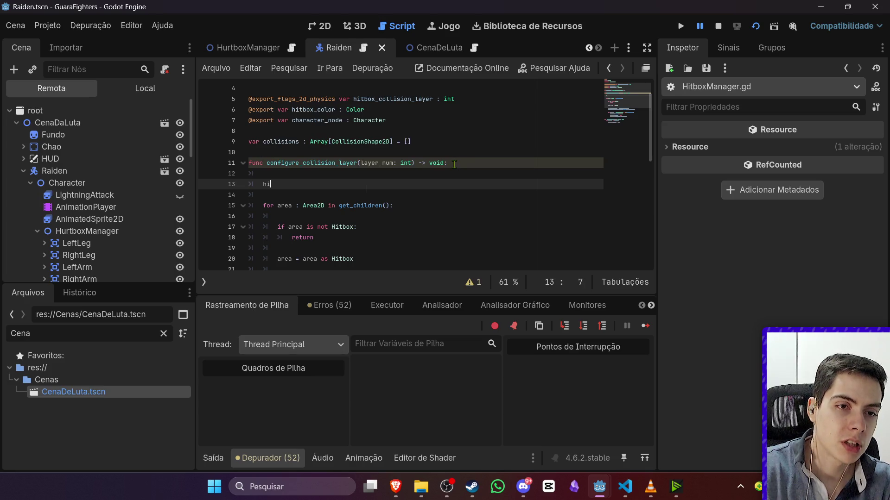
{"action": "key", "text": "Return"}
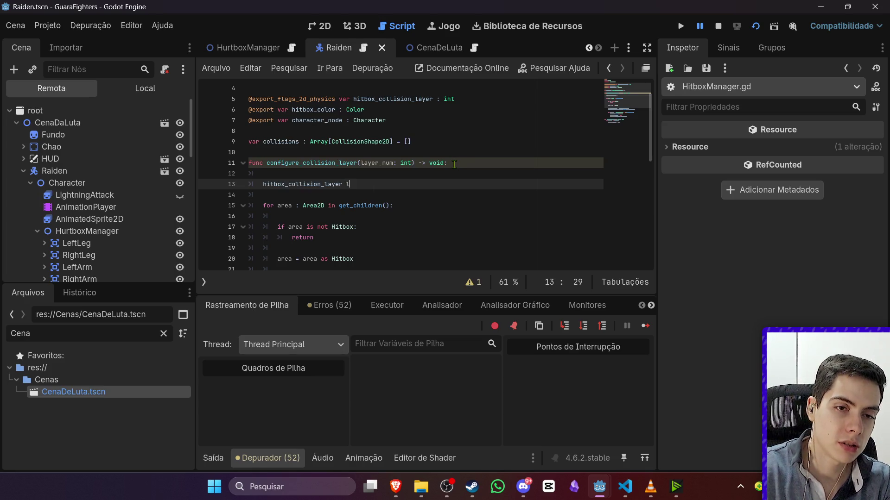
{"action": "key", "text": "BackSpace"}
{"action": "type", "text": "= layer"}
{"action": "key", "text": "Return"}
{"action": "key", "text": "ctrl+s"}
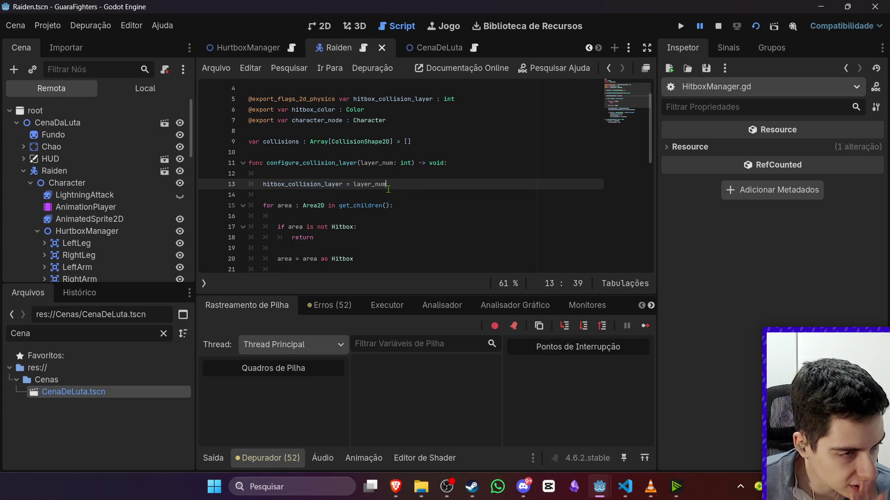
{"action": "mouse_move", "coordinate": [369, 140]}
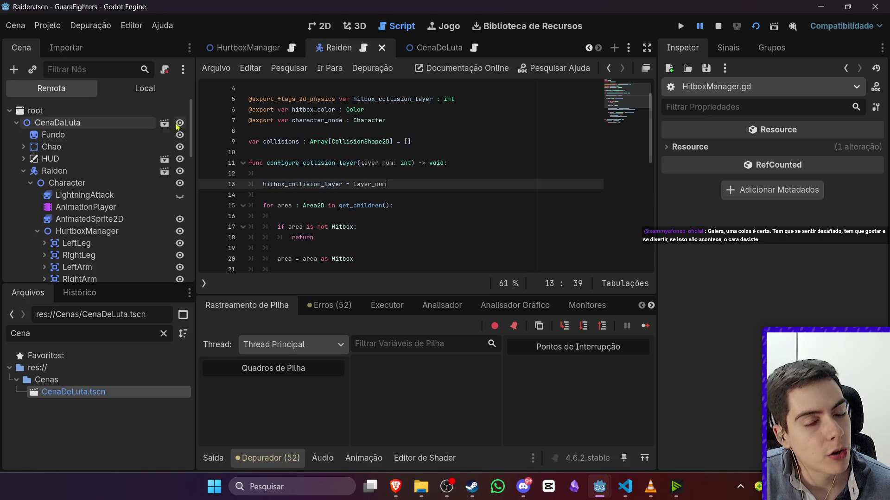
- Open Raiden's Player.gd script and scroll down to its _ready function
{"action": "scroll", "coordinate": [162, 195], "scroll_direction": "down", "scroll_amount": 5}
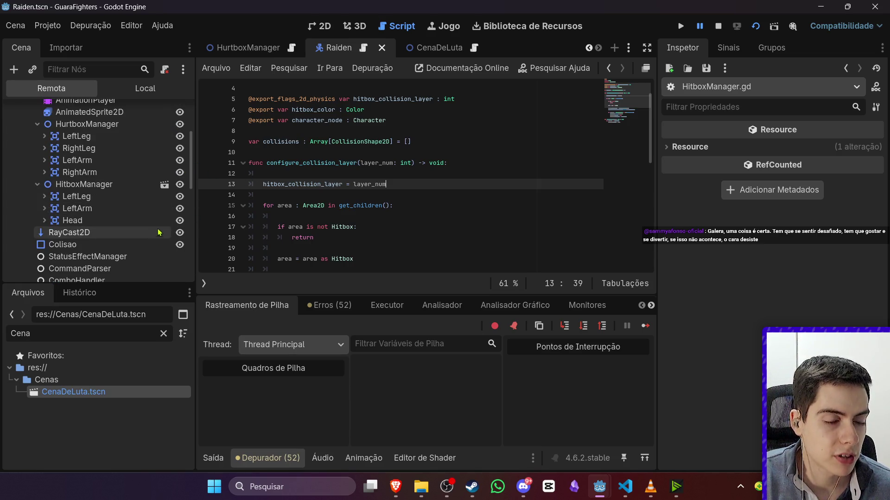
{"action": "scroll", "coordinate": [176, 195], "scroll_direction": "up", "scroll_amount": 4}
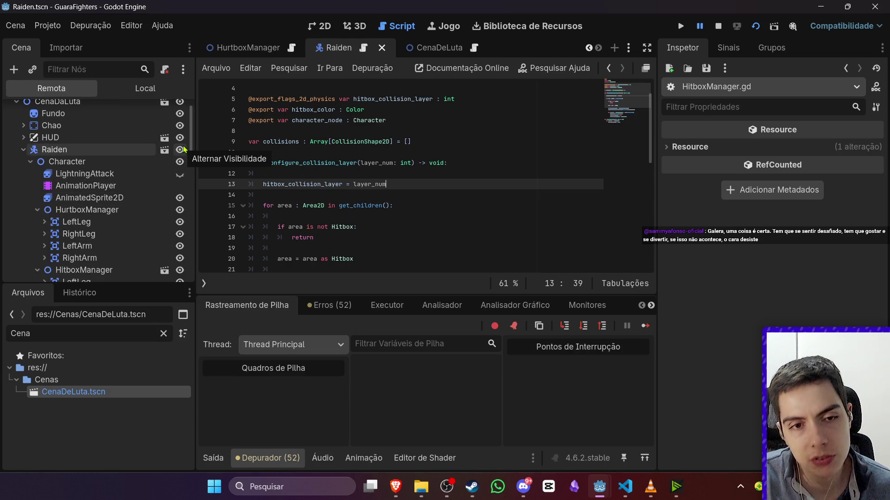
{"action": "scroll", "coordinate": [134, 141], "scroll_direction": "up", "scroll_amount": 1}
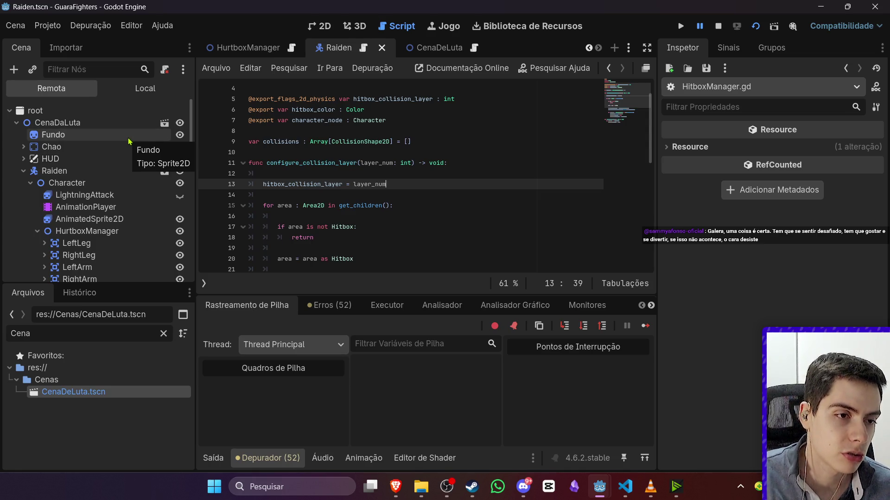
{"action": "scroll", "coordinate": [153, 208], "scroll_direction": "down", "scroll_amount": 8}
{"action": "scroll", "coordinate": [174, 254], "scroll_direction": "up", "scroll_amount": 8}
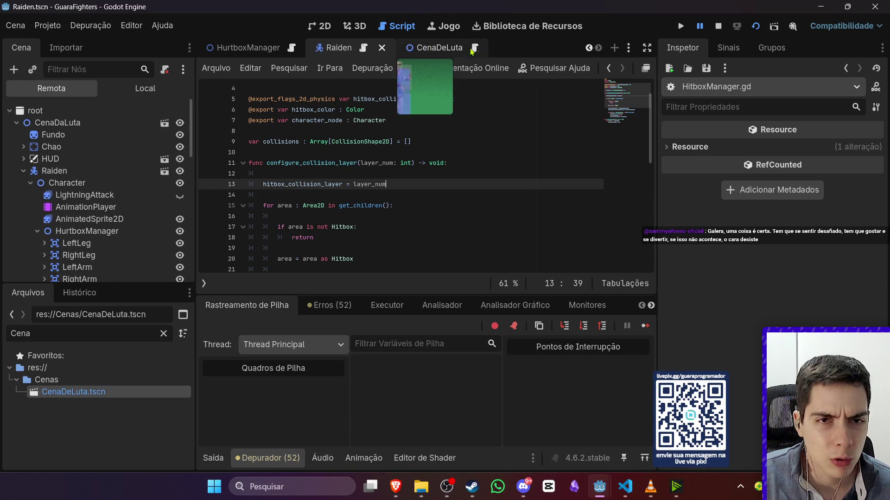
{"action": "left_click", "coordinate": [363, 47]}
{"action": "scroll", "coordinate": [394, 158], "scroll_direction": "down", "scroll_amount": 10}
{"action": "scroll", "coordinate": [393, 159], "scroll_direction": "down", "scroll_amount": 2}
- At the start of _ready, declare 'var opponent_id = 2 if id == 1 else 1'
{"action": "left_click", "coordinate": [367, 109]}
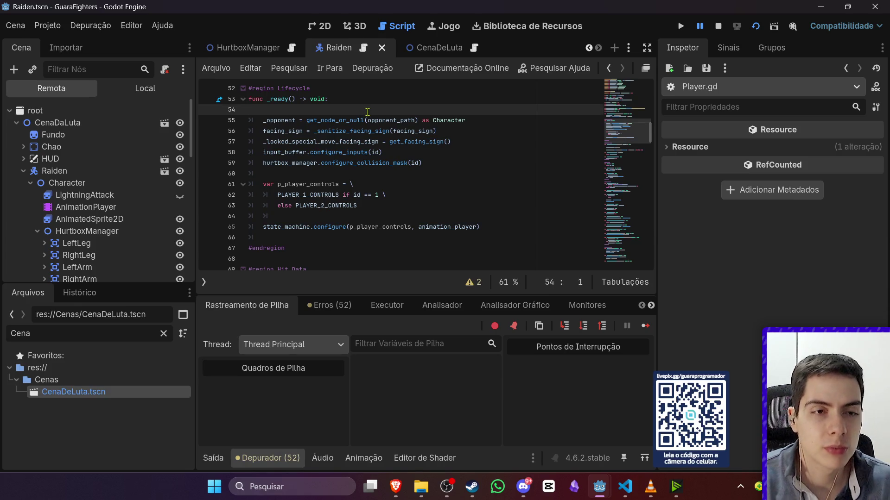
{"action": "key", "text": "Return"}
{"action": "key", "text": "Return"}
{"action": "key", "text": "Up"}
{"action": "key", "text": "Tab"}
{"action": "type", "text": "ar opponent"}
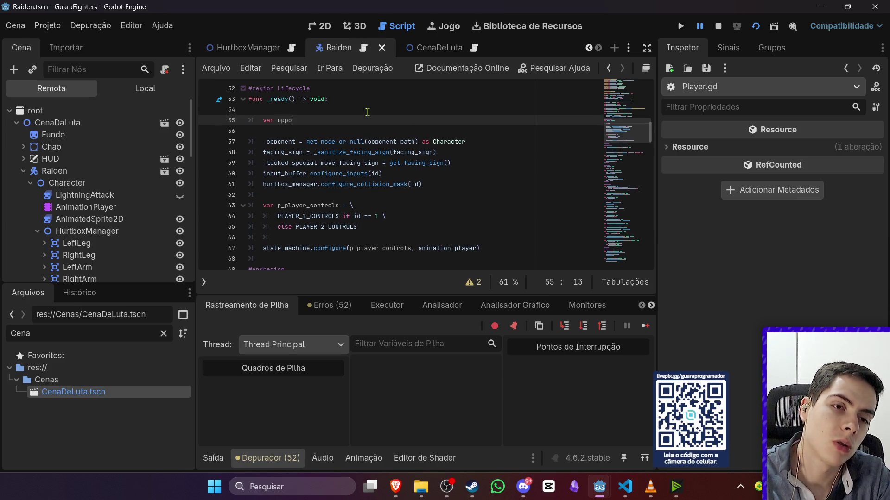
{"action": "type", "text": "_id ="}
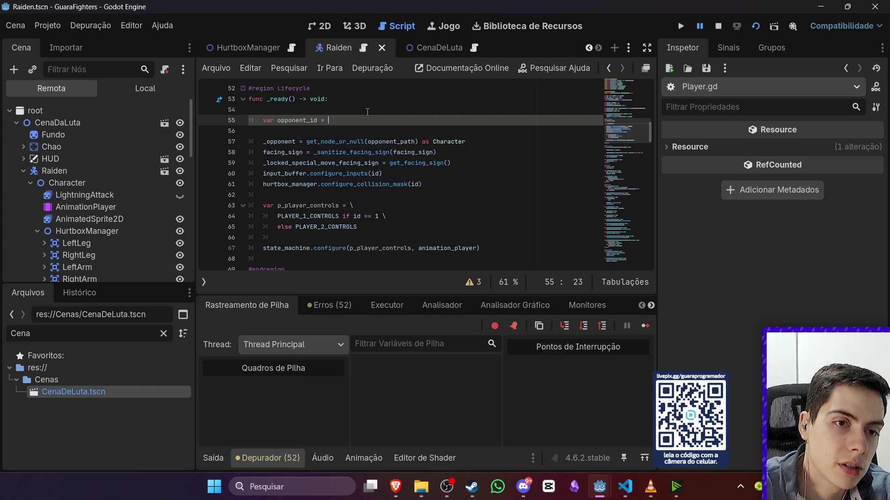
{"action": "key", "text": "ctrl+space"}
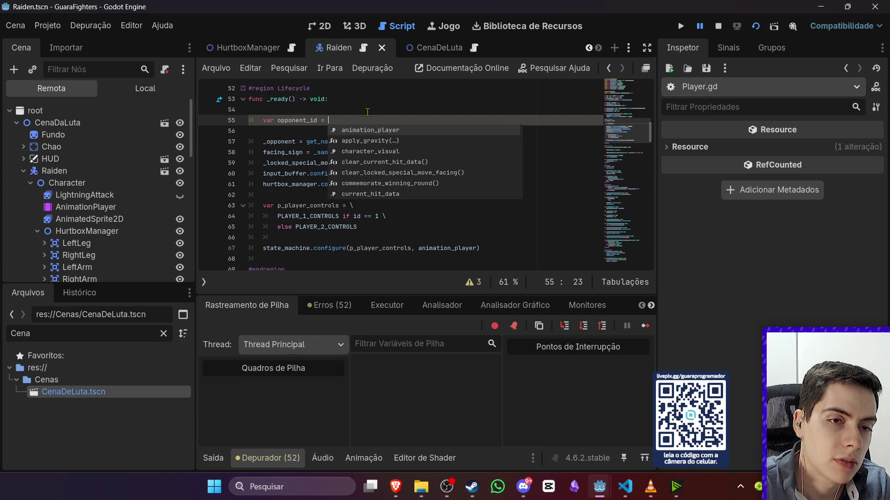
{"action": "type", "text": "2"}
{"action": "key", "text": "Escape"}
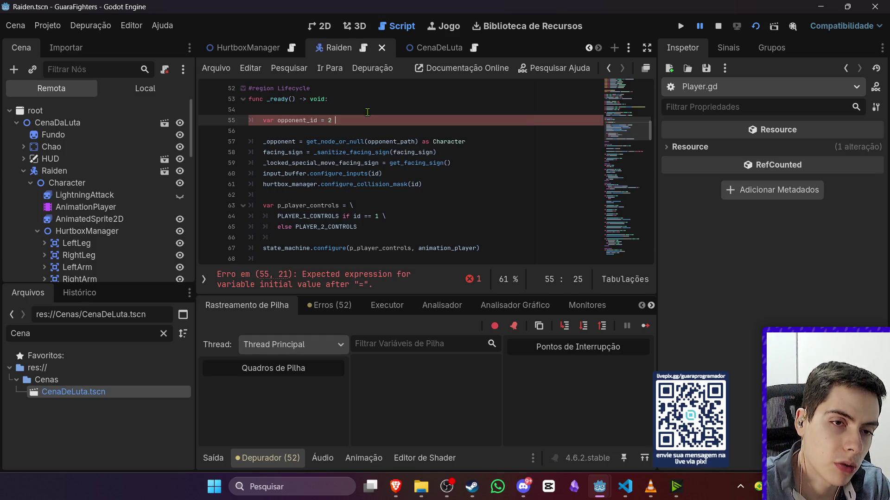
{"action": "type", "text": "2 if id "}
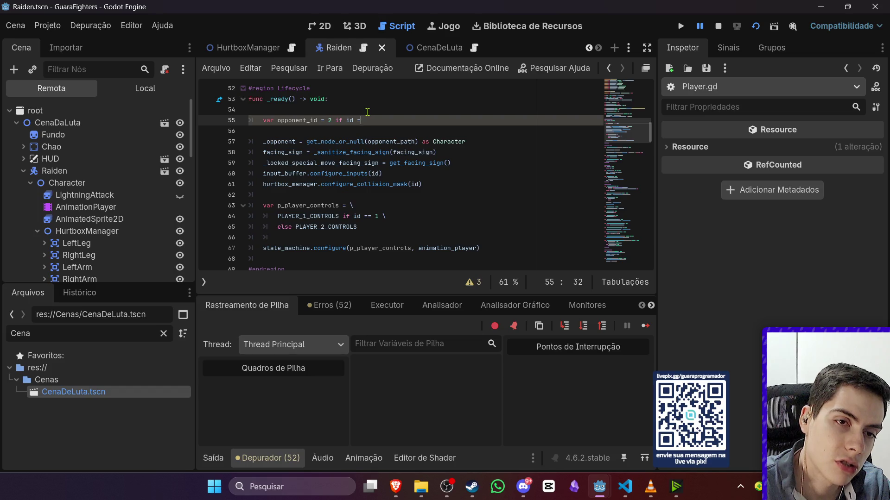
{"action": "type", "text": "== 1 else 1"}
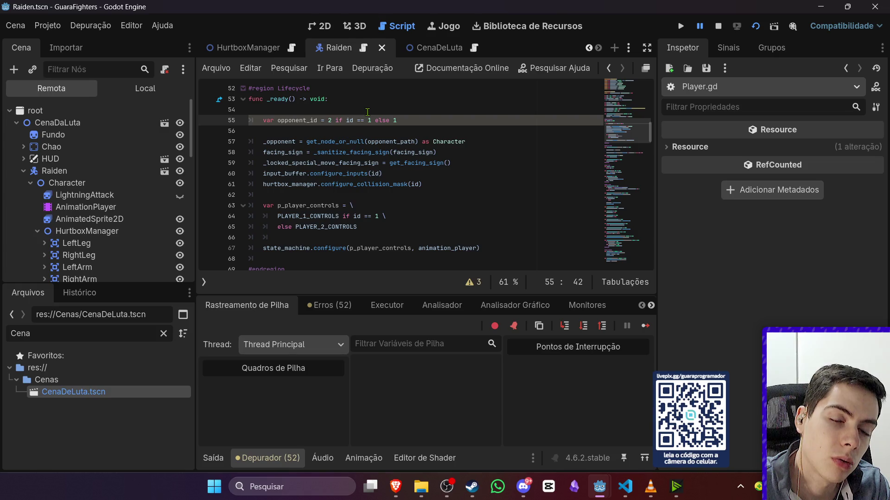
- Add 'hitbox_manager.configure_collision_layer(opponent_id)' after the mask call and save
{"action": "double_click", "coordinate": [299, 121]}
{"action": "left_click", "coordinate": [436, 188]}
{"action": "key", "text": "Return"}
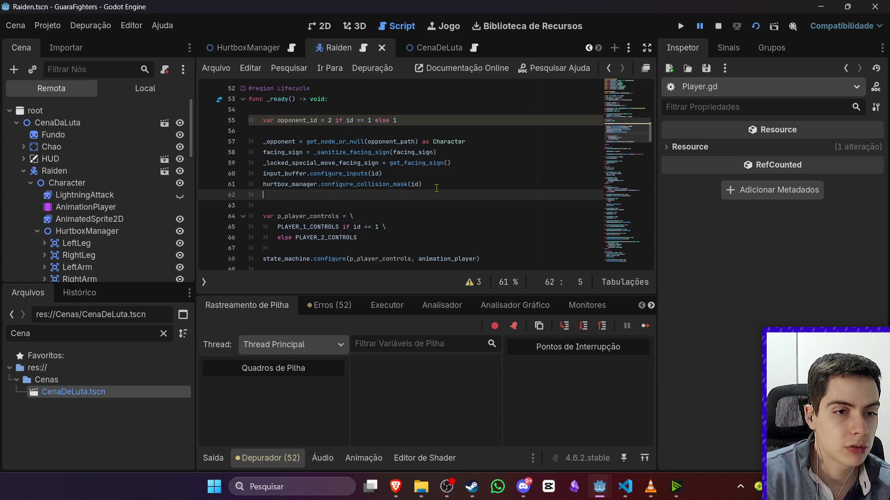
{"action": "type", "text": "hit"}
{"action": "key", "text": "Return"}
{"action": "type", "text": "conf"}
{"action": "key", "text": "Return"}
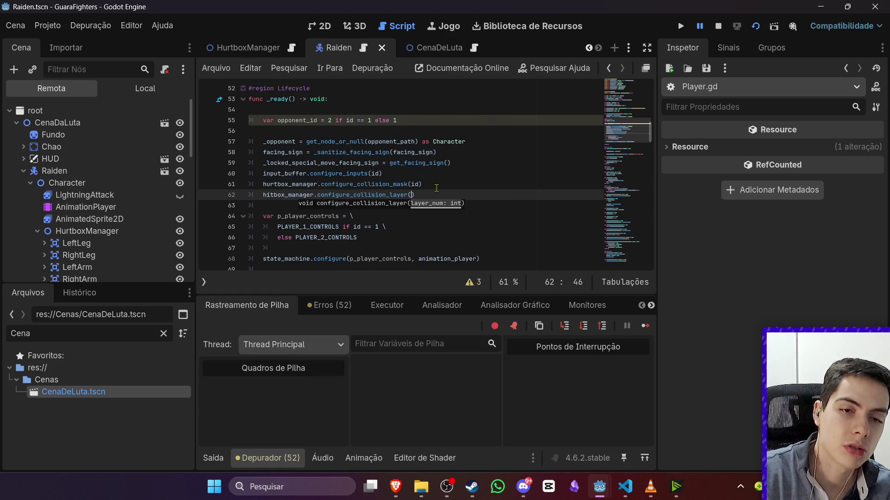
{"action": "type", "text": "opp"}
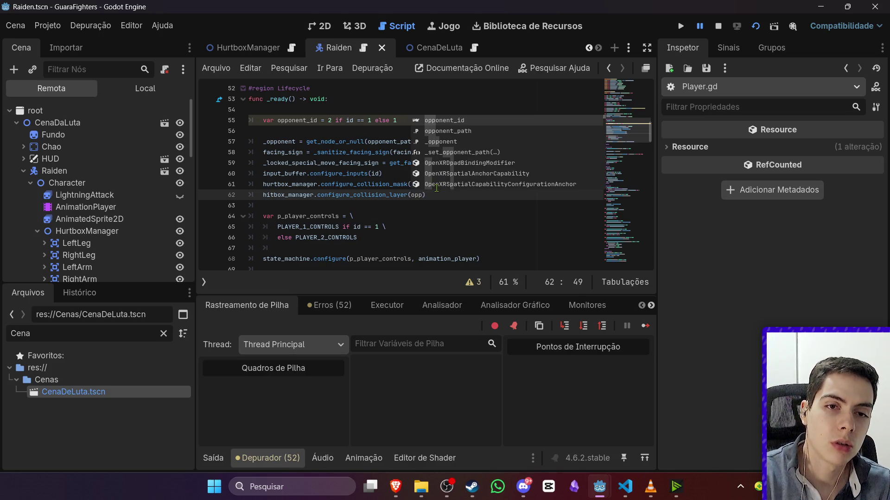
{"action": "key", "text": "Return"}
{"action": "key", "text": "ctrl+s"}
{"action": "left_click", "coordinate": [475, 178]}
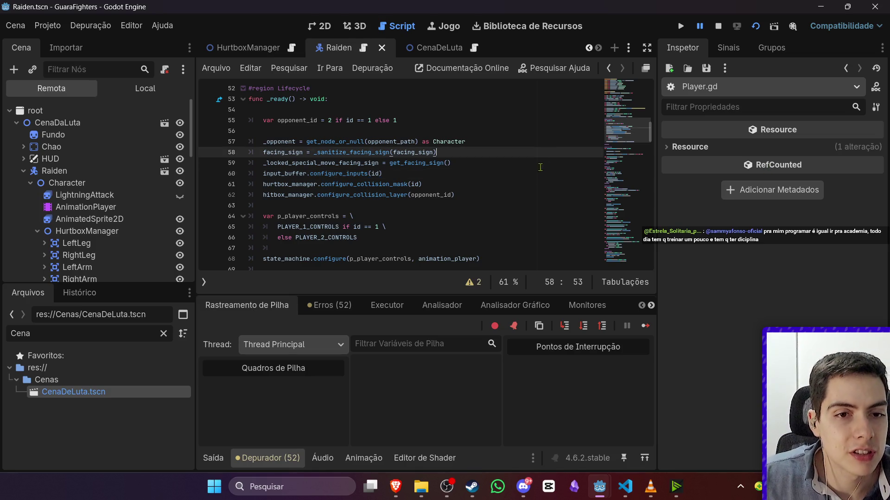
- Run the CenaDeLuta scene, walk Raiden to Raiden2 and land attacks, then stop the game
{"action": "key", "text": "Return"}
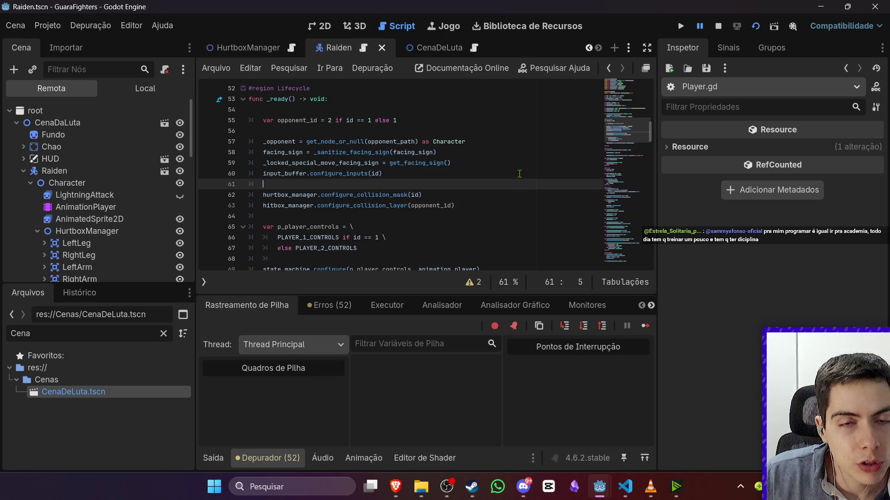
{"action": "left_click", "coordinate": [438, 47]}
{"action": "left_click", "coordinate": [757, 27]}
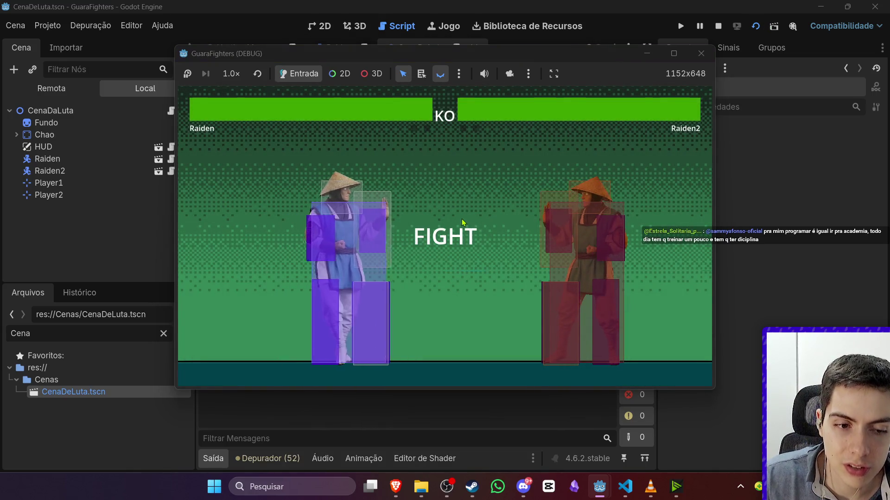
{"action": "key", "text": "d"}
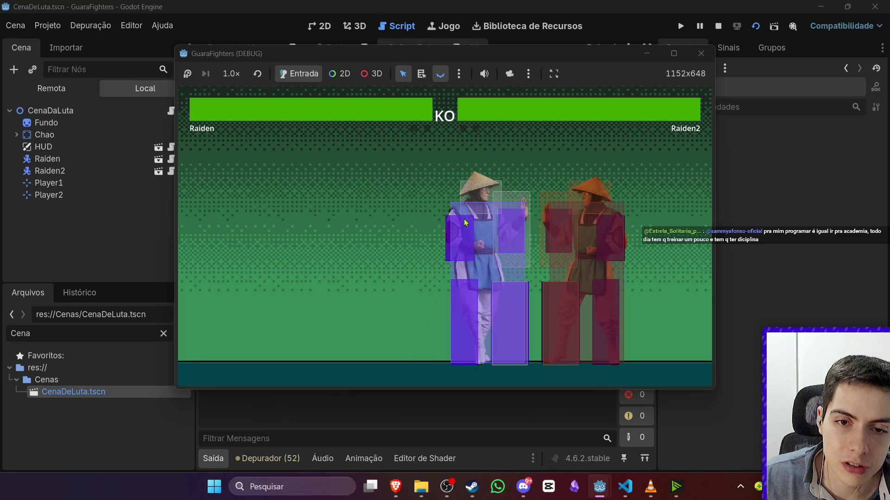
{"action": "key", "text": "j"}
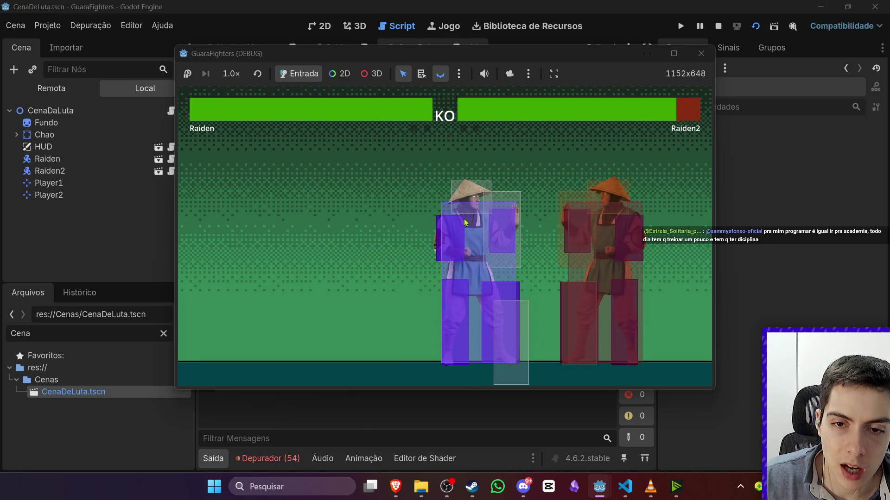
{"action": "key", "text": "j"}
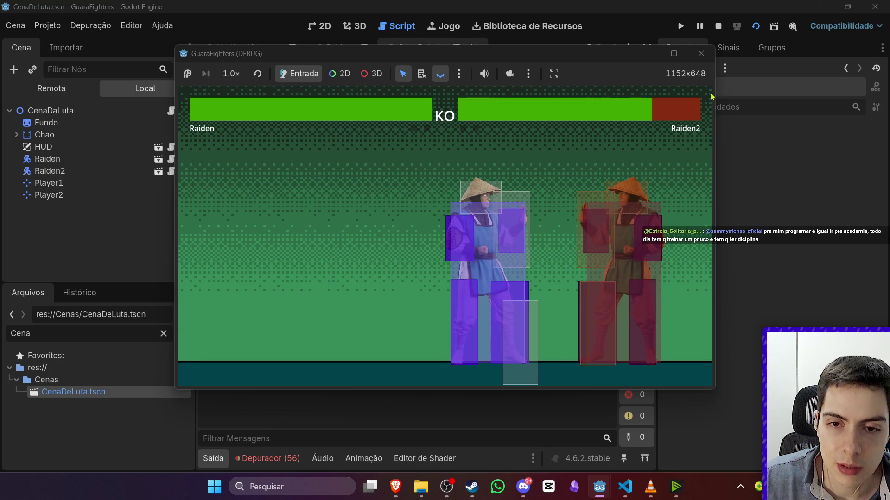
{"action": "left_click", "coordinate": [718, 25]}
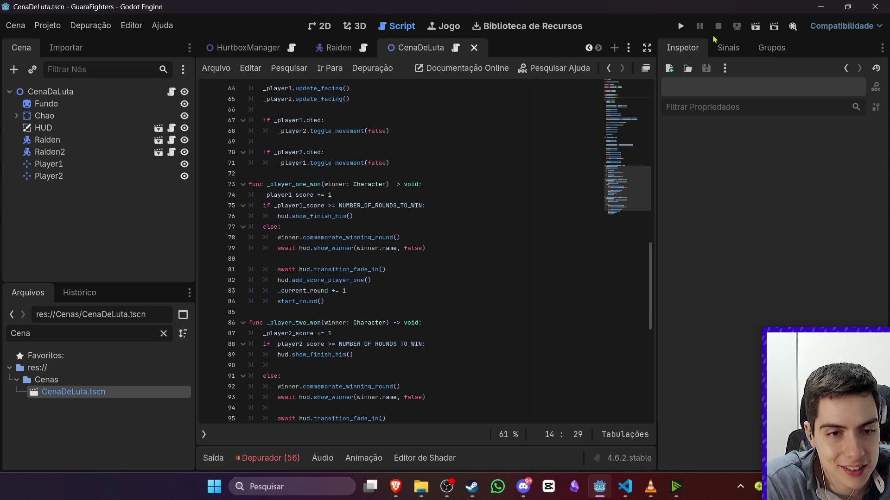
- Look through the open HurtboxManager and CenaDeLuta scene tabs
{"action": "scroll", "coordinate": [412, 224], "scroll_direction": "up", "scroll_amount": 15}
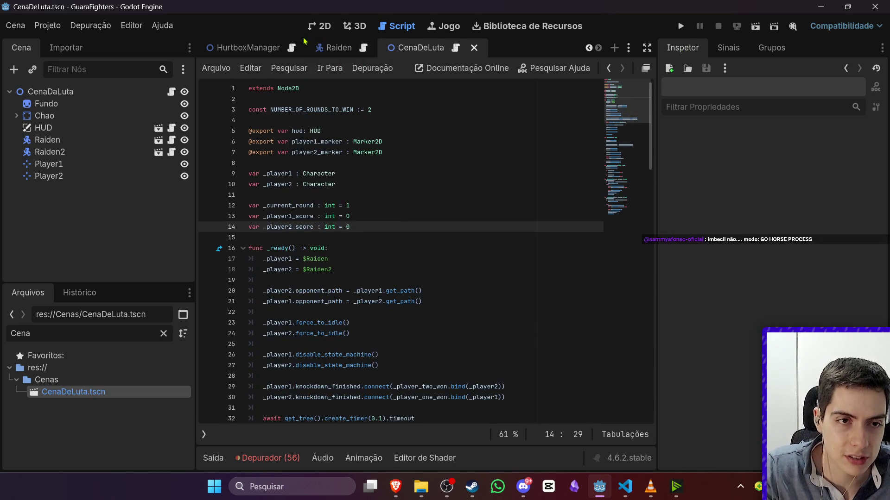
{"action": "left_click", "coordinate": [250, 47]}
{"action": "left_click", "coordinate": [319, 25]}
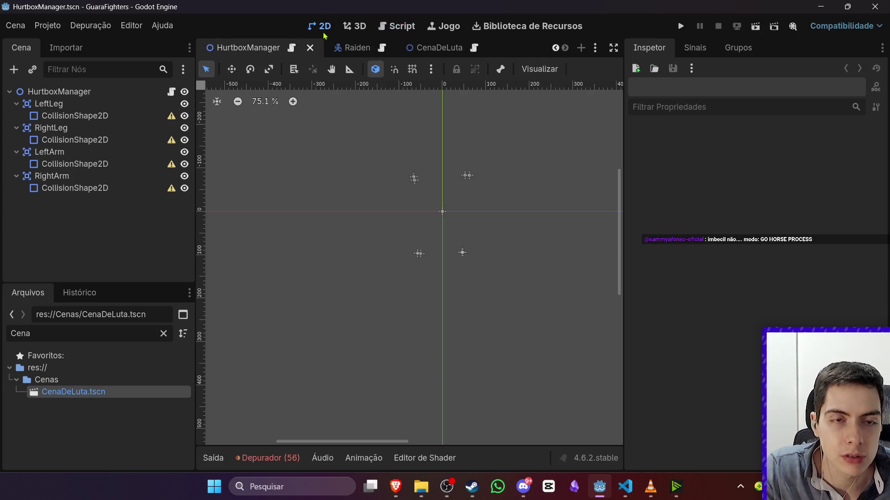
{"action": "scroll", "coordinate": [459, 148], "scroll_direction": "up", "scroll_amount": 4}
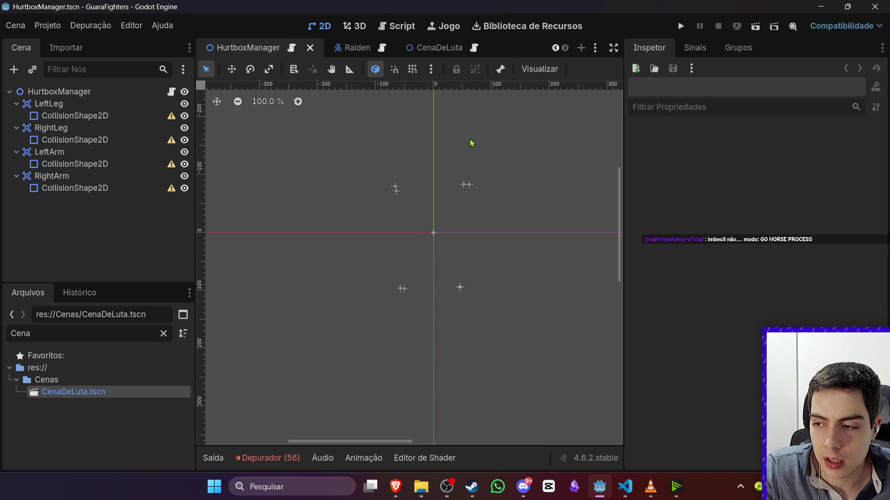
{"action": "left_click", "coordinate": [438, 48]}
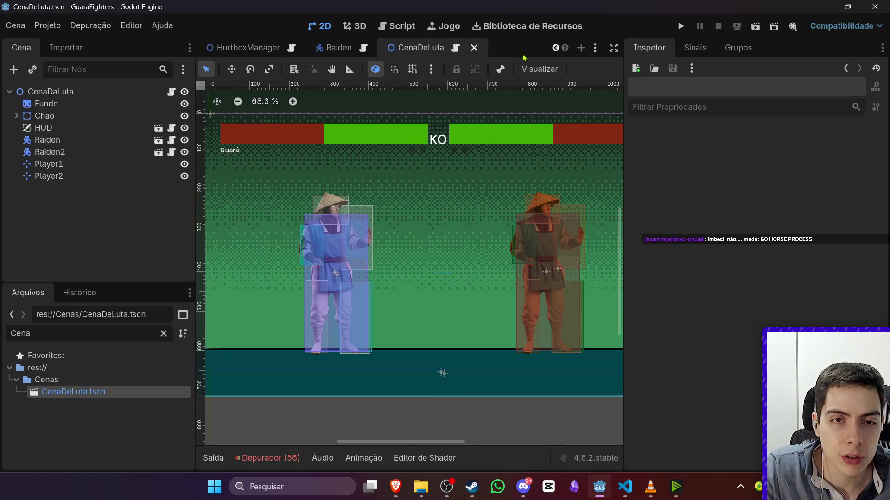
{"action": "left_click", "coordinate": [556, 48]}
{"action": "scroll", "coordinate": [559, 49], "scroll_direction": "down", "scroll_amount": 1}
{"action": "scroll", "coordinate": [559, 49], "scroll_direction": "up", "scroll_amount": 2}
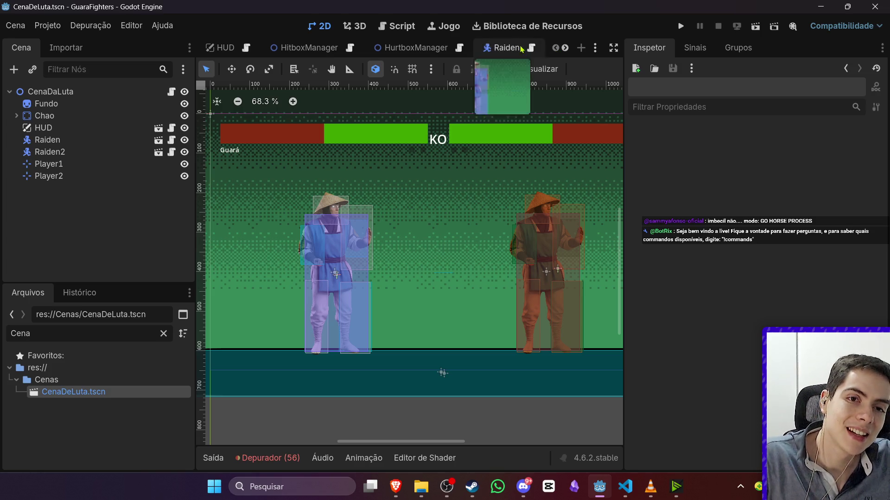
- Close the HurtboxManager and HitboxManager scene tabs
{"action": "left_click", "coordinate": [410, 48]}
{"action": "left_click", "coordinate": [476, 49]}
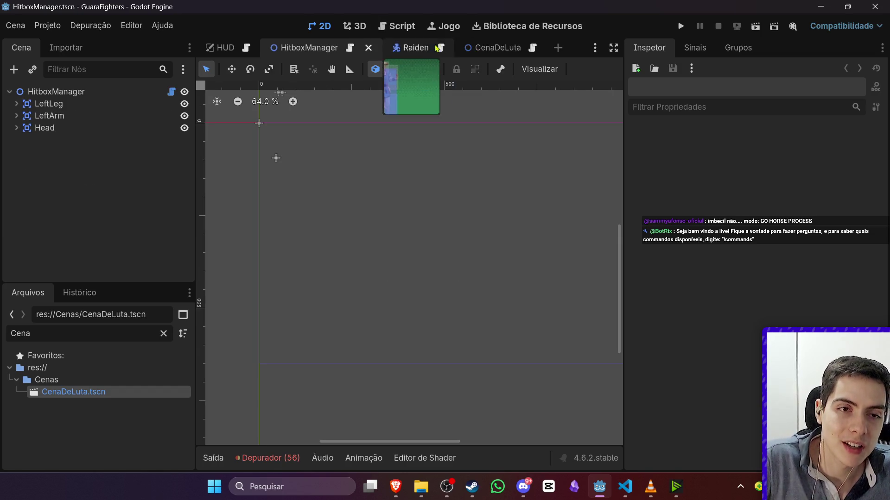
{"action": "left_click", "coordinate": [368, 48]}
{"action": "left_click", "coordinate": [355, 26]}
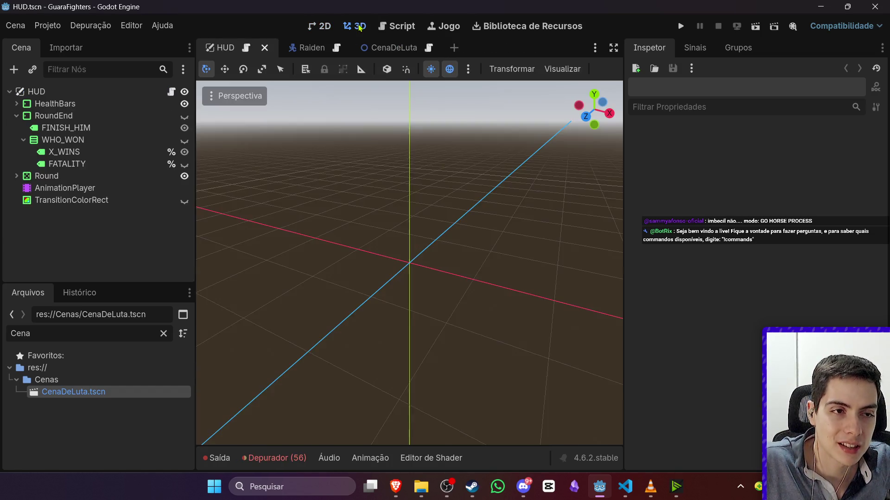
{"action": "left_click", "coordinate": [397, 26]}
{"action": "left_click", "coordinate": [350, 28]}
- Open the Raiden character scene and select its AnimationPlayer node
{"action": "left_click", "coordinate": [367, 49]}
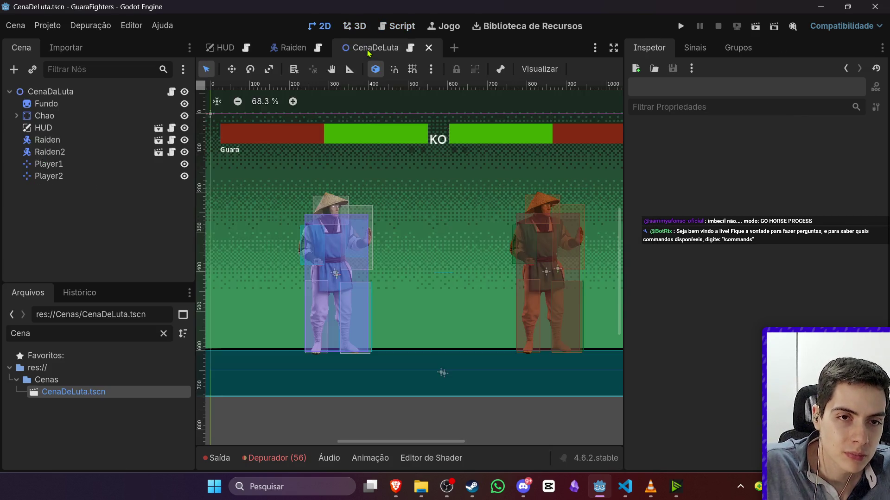
{"action": "scroll", "coordinate": [419, 183], "scroll_direction": "down", "scroll_amount": 2}
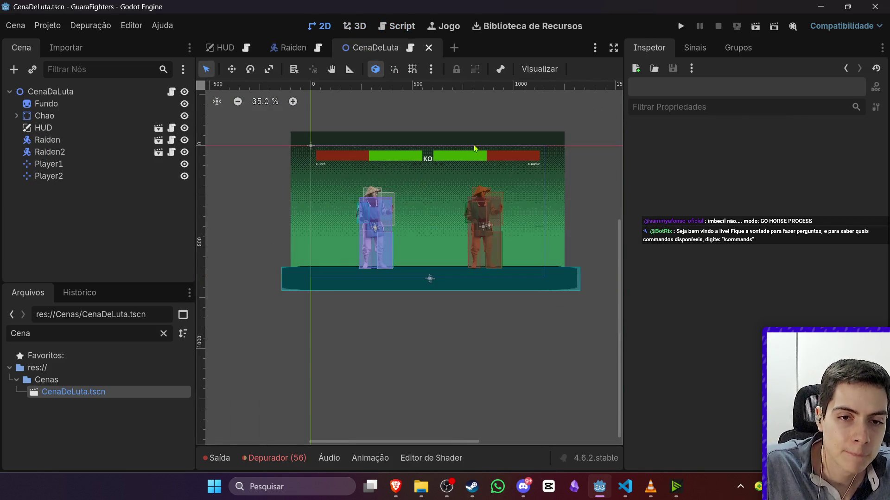
{"action": "scroll", "coordinate": [440, 167], "scroll_direction": "up", "scroll_amount": 1}
{"action": "scroll", "coordinate": [464, 153], "scroll_direction": "down", "scroll_amount": 3}
{"action": "scroll", "coordinate": [481, 140], "scroll_direction": "up", "scroll_amount": 2}
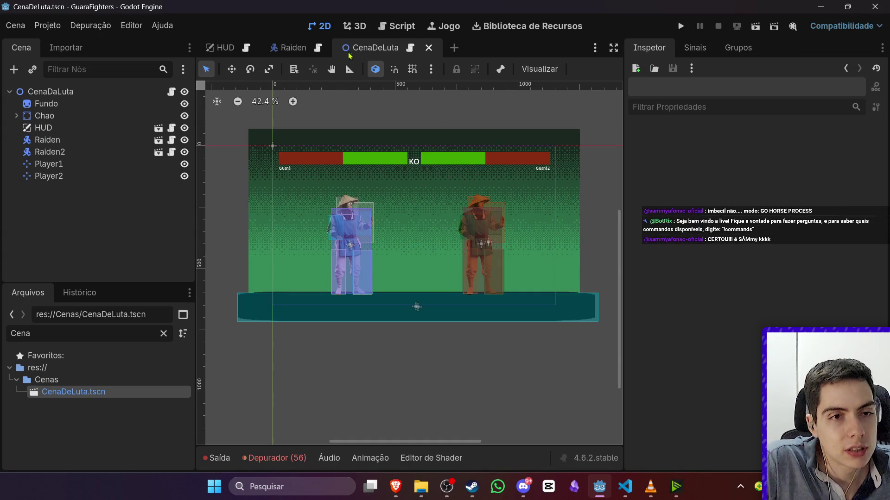
{"action": "left_click", "coordinate": [283, 49]}
{"action": "left_click", "coordinate": [98, 128]}
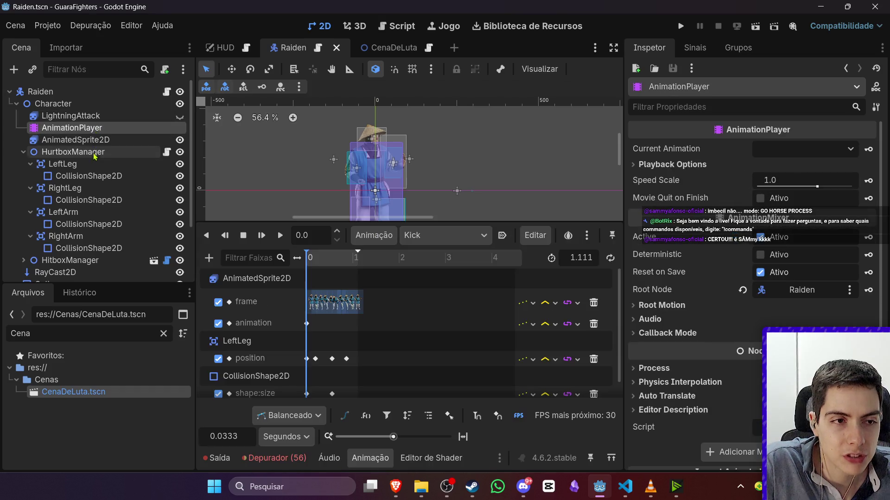
- Select AnimatedSprite2D and enlarge the SpriteFrames panel by narrowing the Inspector
{"action": "left_click", "coordinate": [79, 151]}
{"action": "left_click", "coordinate": [76, 140]}
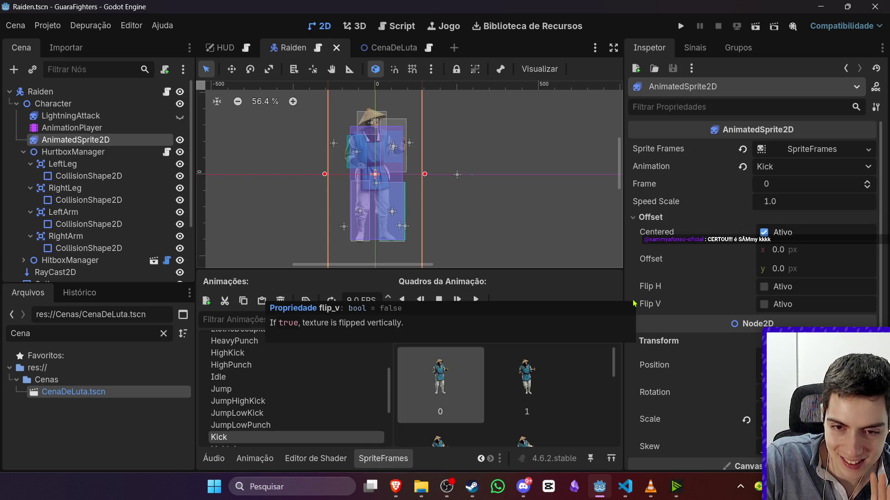
{"action": "left_click_drag", "start_coordinate": [624, 295], "coordinate": [743, 295]}
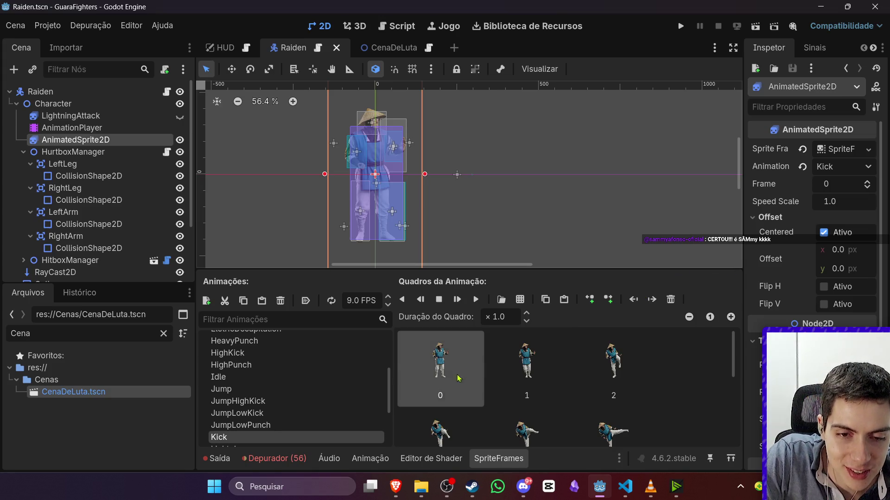
{"action": "left_click_drag", "start_coordinate": [424, 275], "coordinate": [424, 258]}
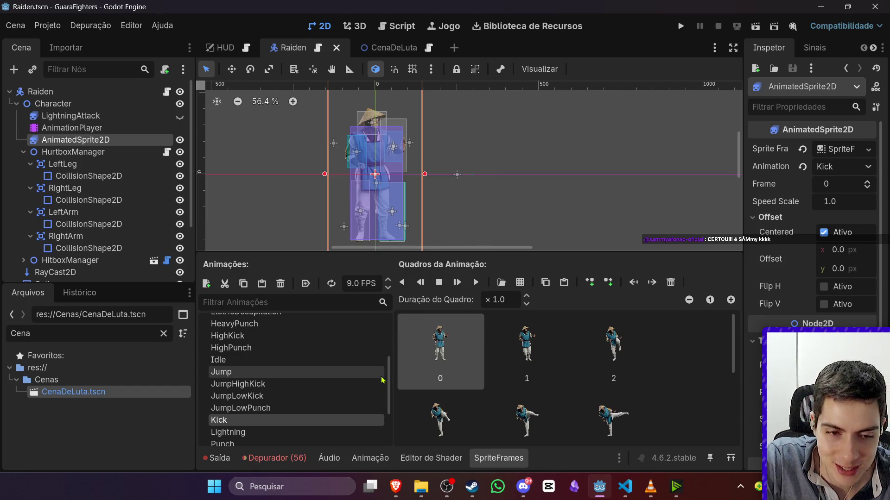
{"action": "scroll", "coordinate": [305, 377], "scroll_direction": "up", "scroll_amount": 5}
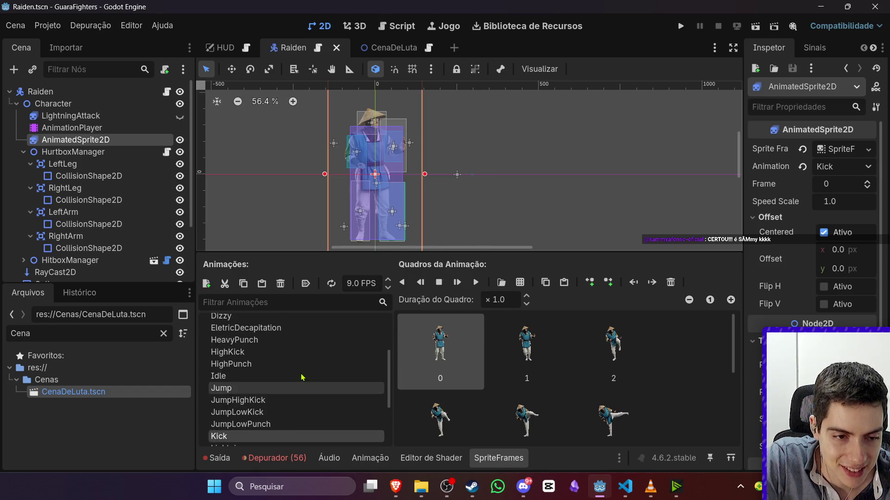
{"action": "left_click_drag", "start_coordinate": [392, 252], "coordinate": [391, 204]}
- Browse the Sweep animation's frames, then the 4-frame BallRoll animation
{"action": "scroll", "coordinate": [280, 286], "scroll_direction": "down", "scroll_amount": 5}
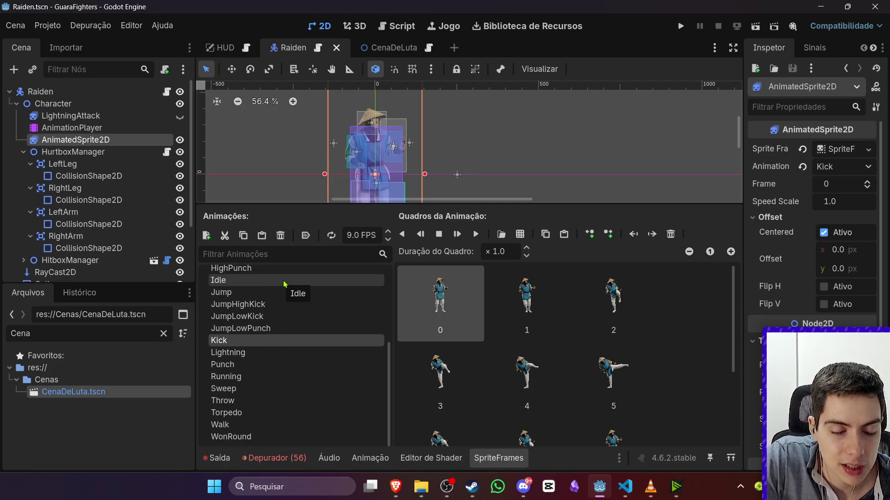
{"action": "left_click", "coordinate": [305, 389]}
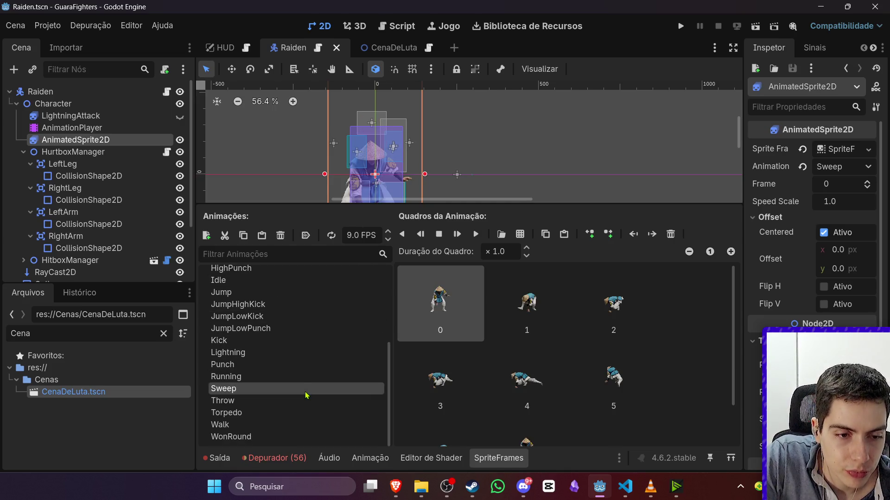
{"action": "scroll", "coordinate": [278, 353], "scroll_direction": "up", "scroll_amount": 5}
{"action": "left_click", "coordinate": [239, 276]}
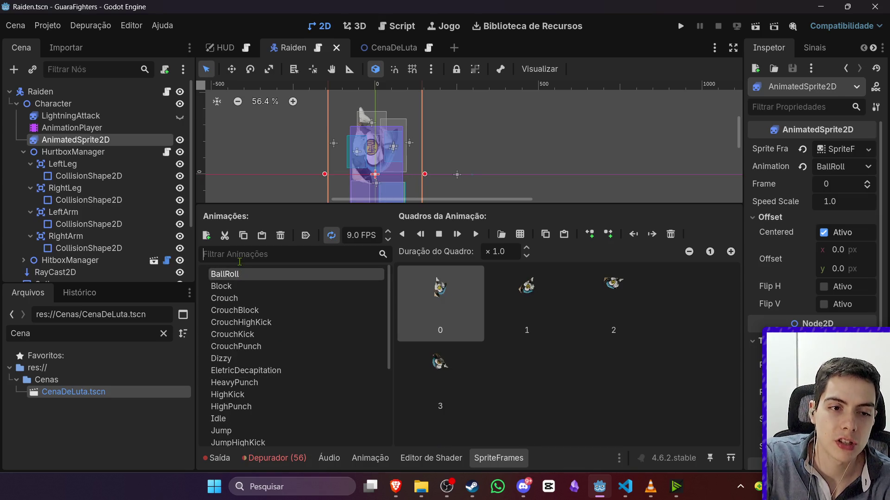
- Add a new empty animation named SweepHit to Raiden's SpriteFrames
{"action": "left_click", "coordinate": [240, 257]}
{"action": "type", "text": "SweepHit"}
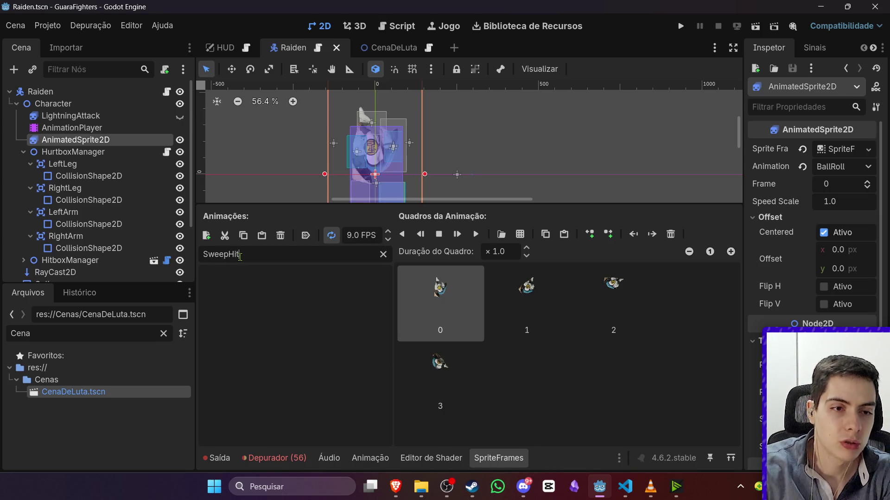
{"action": "key", "text": "ctrl+n"}
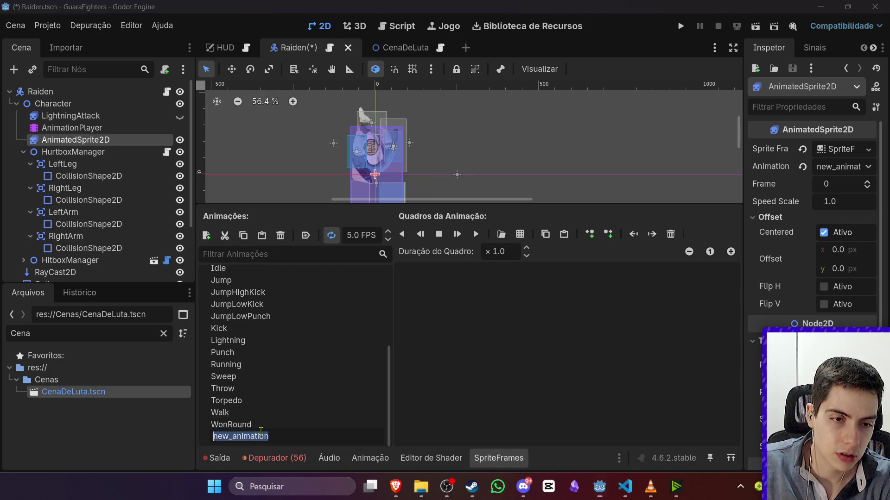
{"action": "type", "text": "SweepHit"}
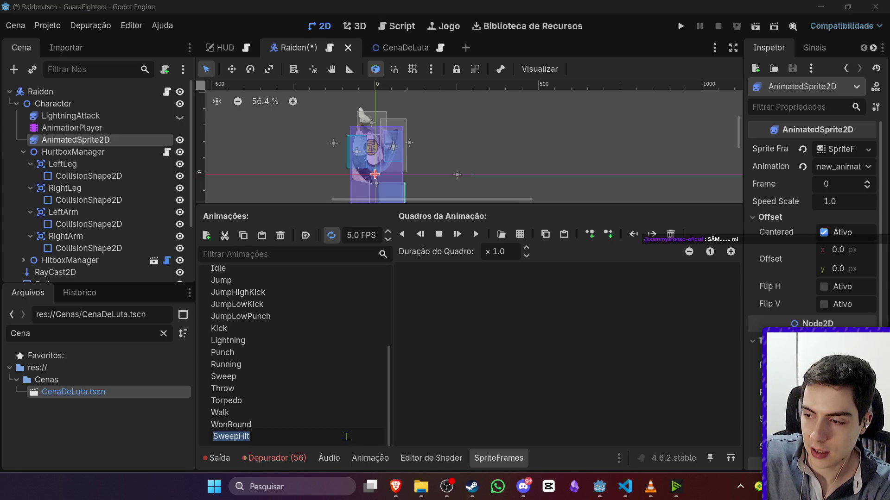
{"action": "key", "text": "Return"}
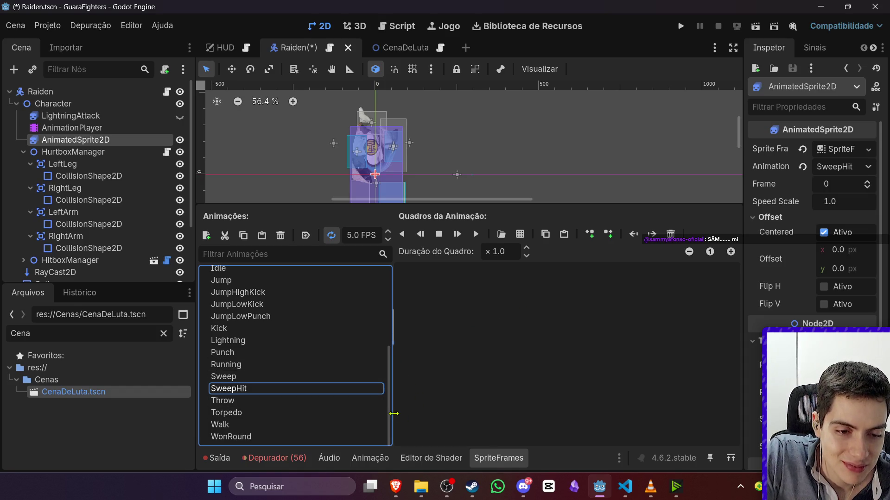
{"action": "left_click", "coordinate": [446, 486]}
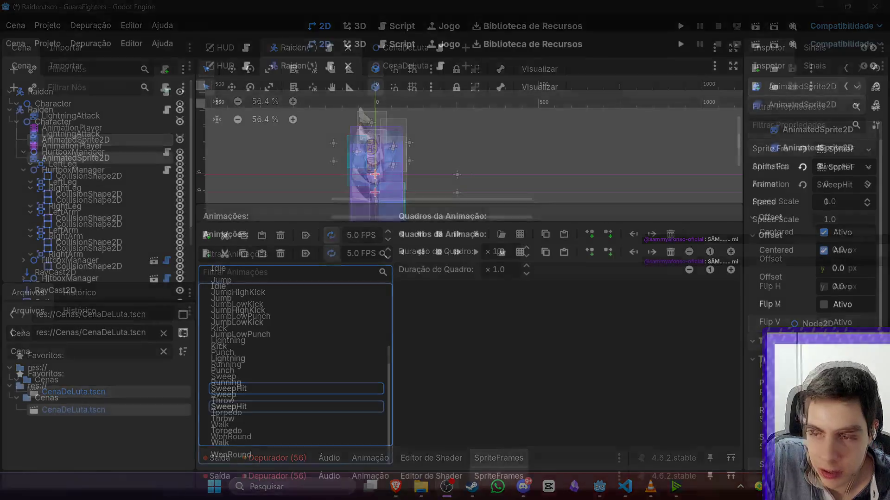
{"action": "scroll", "coordinate": [93, 390], "scroll_direction": "up", "scroll_amount": 3}
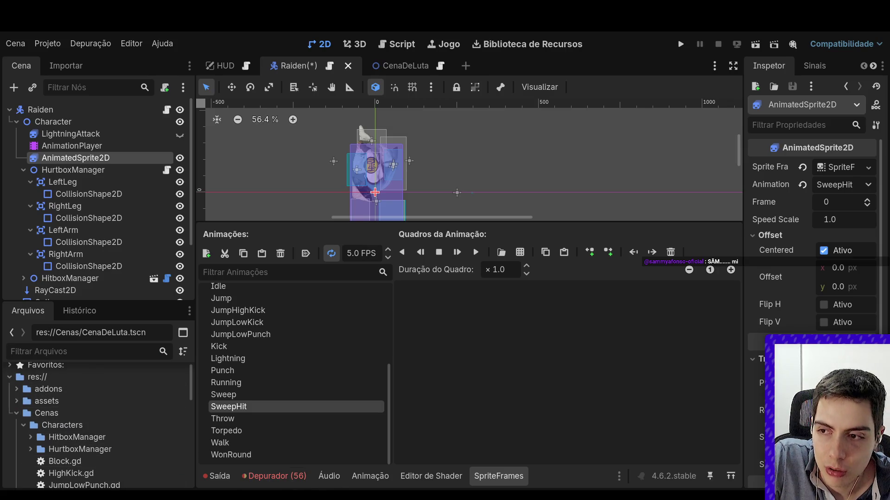
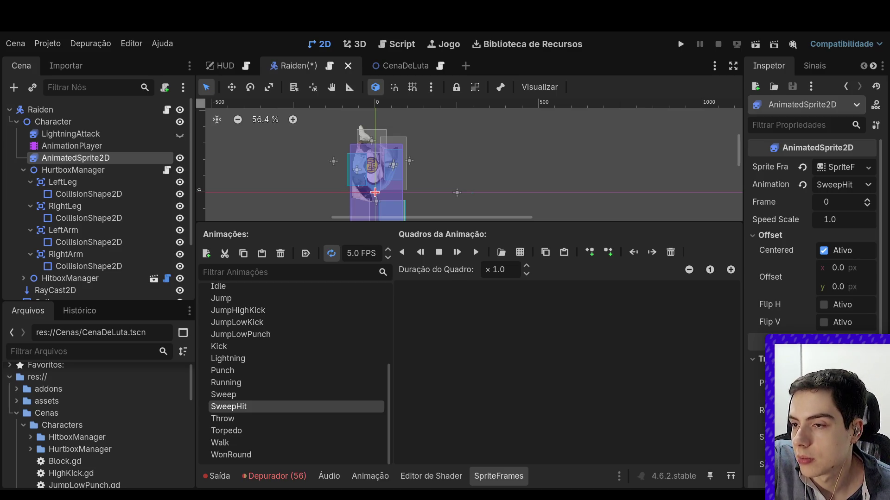
- Add a new animation to Raiden's sprite frames and rename it NormalHit
{"action": "left_click", "coordinate": [254, 274]}
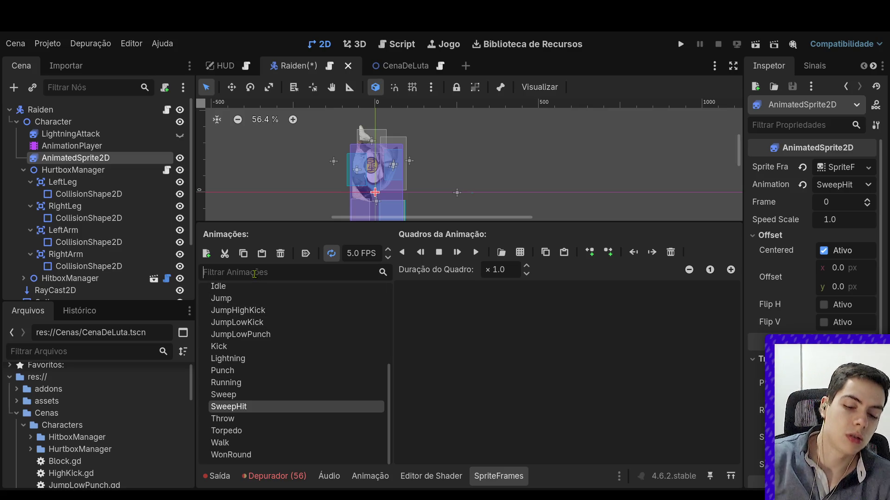
{"action": "type", "text": "NormalHit"}
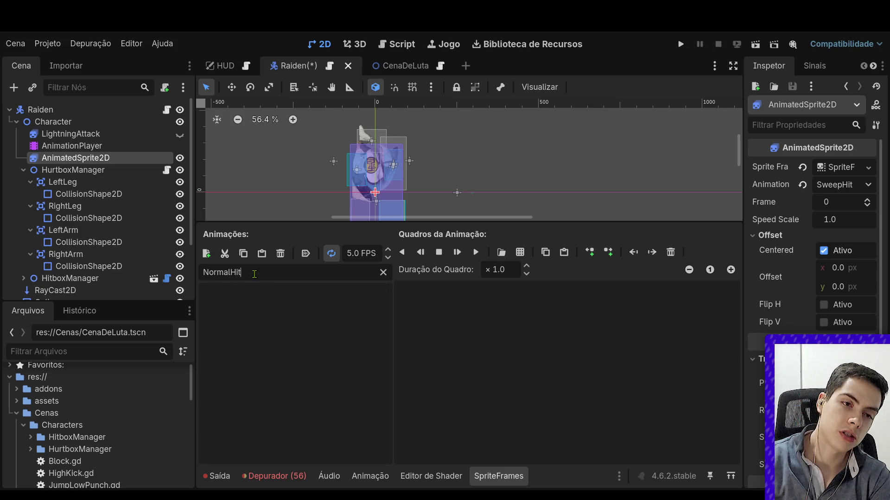
{"action": "left_click", "coordinate": [207, 254]}
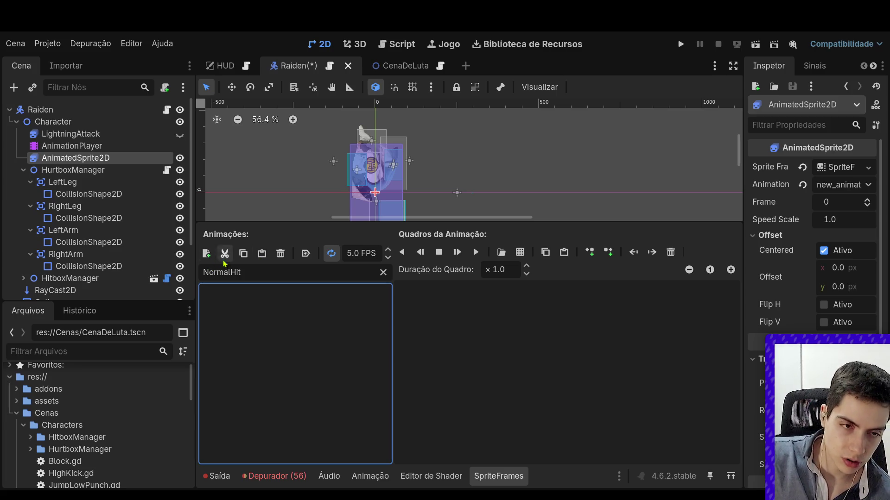
{"action": "left_click_drag", "start_coordinate": [244, 274], "coordinate": [193, 275]}
{"action": "key", "text": "ctrl+c"}
{"action": "key", "text": "BackSpace"}
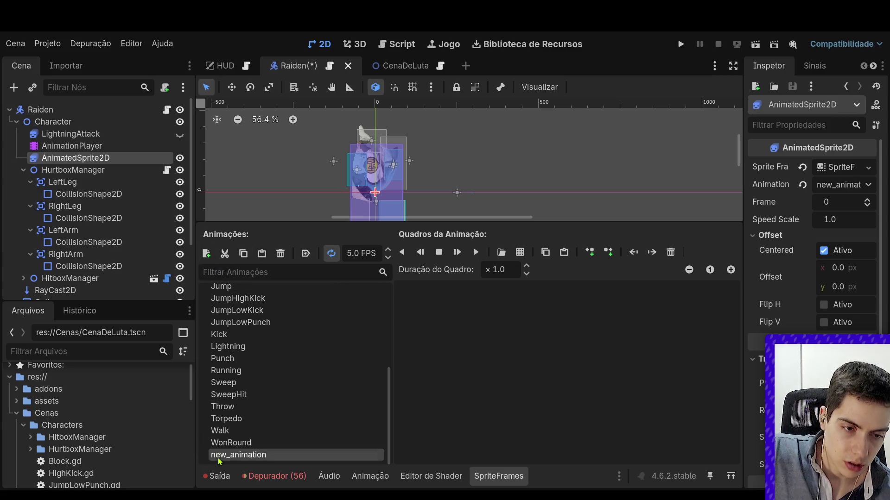
{"action": "double_click", "coordinate": [218, 455]}
{"action": "key", "text": "ctrl+v"}
{"action": "key", "text": "Return"}
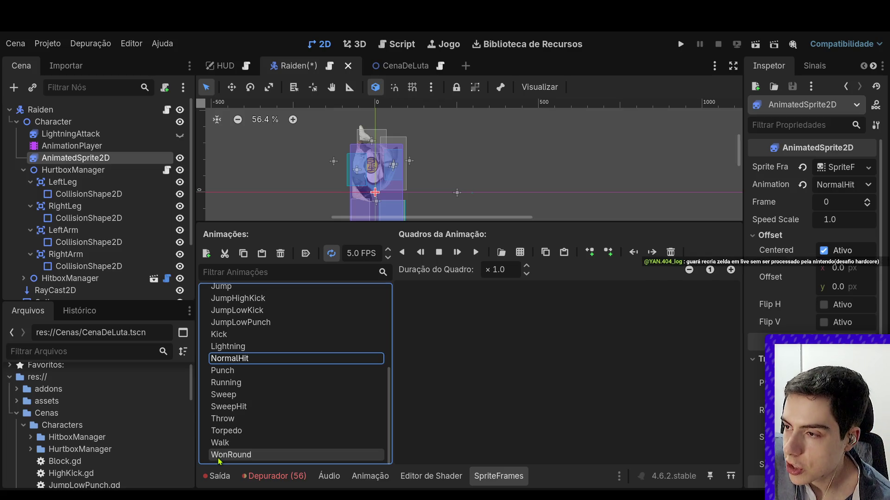
- Collapse the Cenas, Scripts and parallax-industrial-pack folders and expand assets in FileSystem
{"action": "left_click", "coordinate": [17, 414]}
{"action": "left_click", "coordinate": [17, 425]}
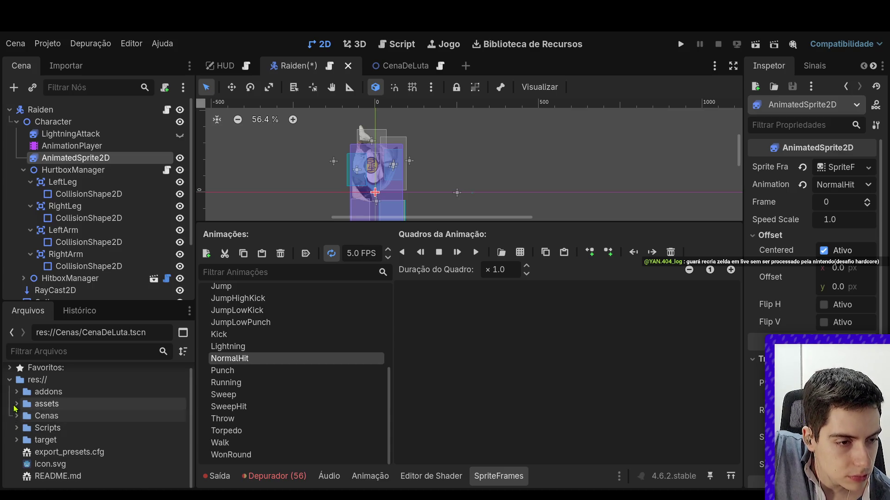
{"action": "left_click", "coordinate": [16, 405]}
{"action": "left_click", "coordinate": [24, 428]}
- Add sprites 0_58-1700 through 0_58-1702.png as NormalHit frames
{"action": "left_click", "coordinate": [24, 416]}
{"action": "scroll", "coordinate": [97, 439], "scroll_direction": "down", "scroll_amount": 5}
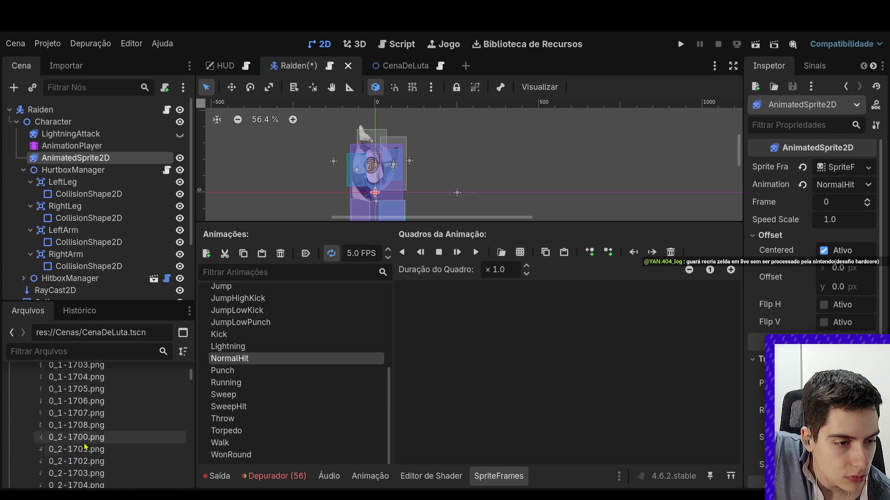
{"action": "left_click_drag", "start_coordinate": [190, 380], "coordinate": [190, 422]}
{"action": "scroll", "coordinate": [100, 434], "scroll_direction": "down", "scroll_amount": 5}
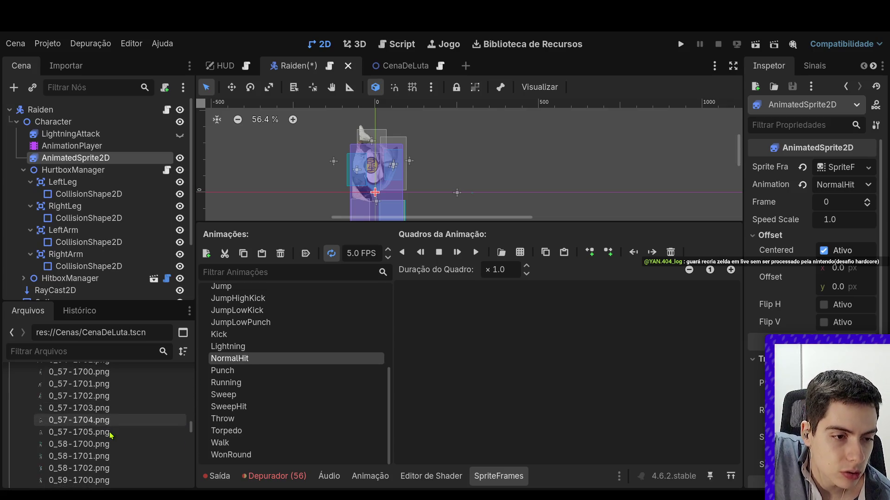
{"action": "left_click", "coordinate": [99, 434]}
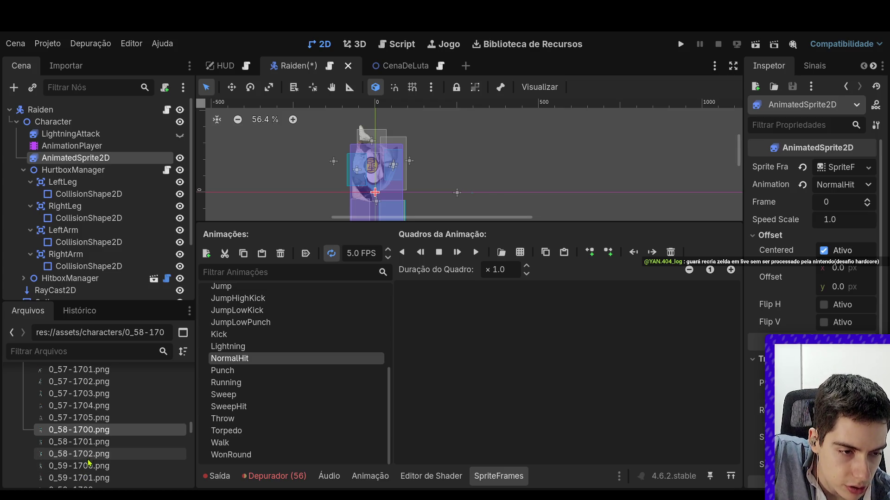
{"action": "left_click", "coordinate": [87, 458], "text": "shift"}
{"action": "left_click_drag", "start_coordinate": [86, 458], "coordinate": [424, 394]}
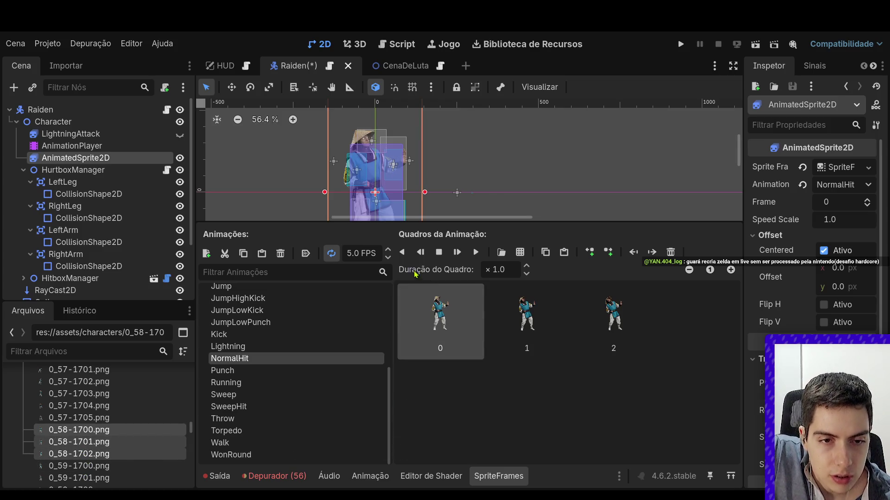
- Turn off looping for NormalHit and preview the animation
{"action": "left_click", "coordinate": [282, 347]}
{"action": "type", "text": "9"}
{"action": "left_click", "coordinate": [282, 358]}
{"action": "scroll", "coordinate": [351, 254], "scroll_direction": "up", "scroll_amount": 4}
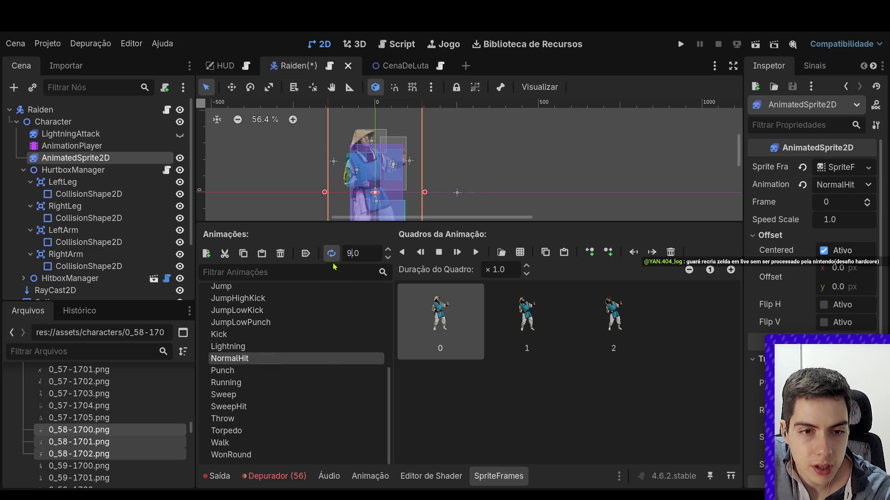
{"action": "left_click", "coordinate": [331, 254]}
{"action": "left_click", "coordinate": [476, 253]}
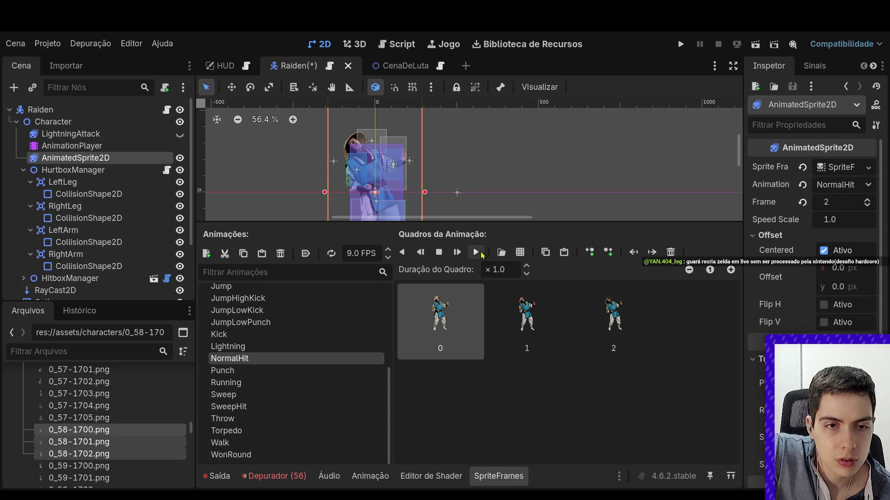
- Add frames 3 and 4 to NormalHit, replay it to check timing, and save the Raiden scene
{"action": "left_click", "coordinate": [524, 317]}
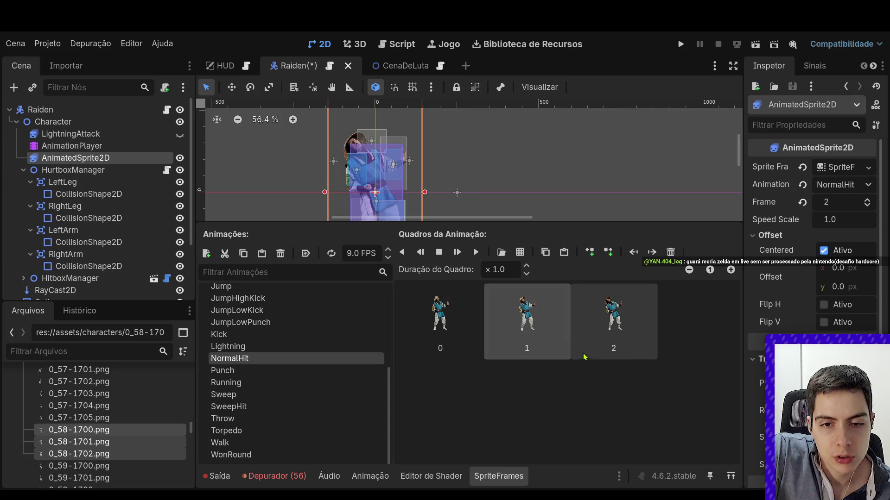
{"action": "left_click", "coordinate": [564, 253]}
{"action": "left_click", "coordinate": [564, 252]}
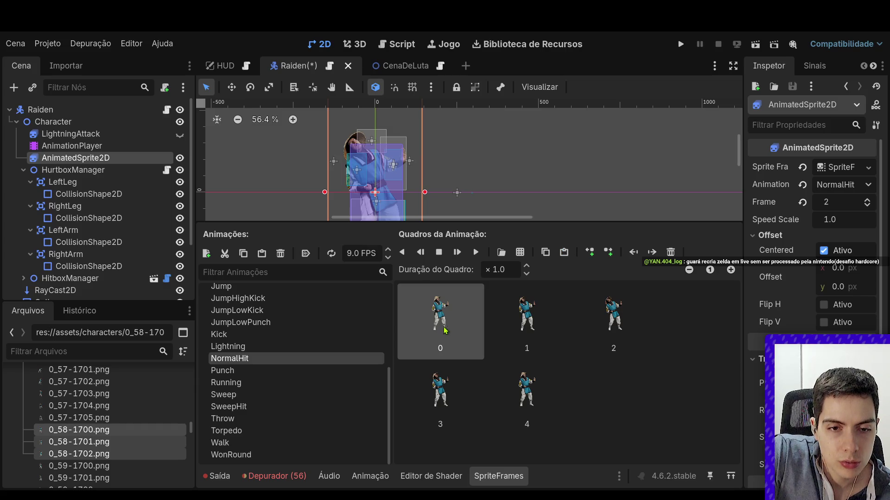
{"action": "left_click", "coordinate": [476, 253]}
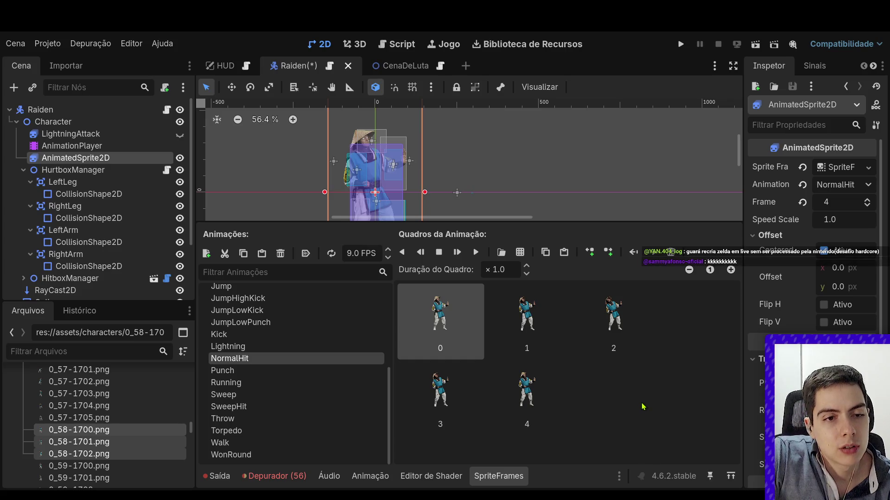
{"action": "key", "text": "ctrl+s"}
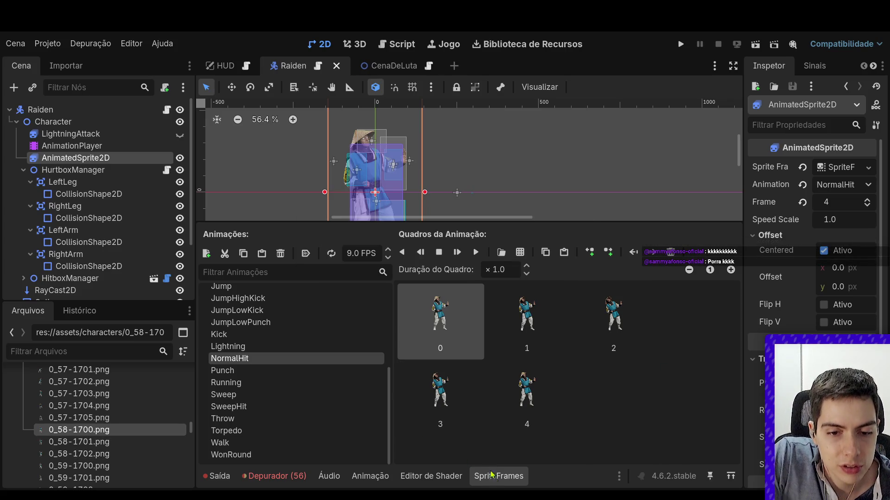
- Hide the SpriteFrames and Animation panels, then run the CenaDeLuta fight scene
{"action": "left_click", "coordinate": [495, 480]}
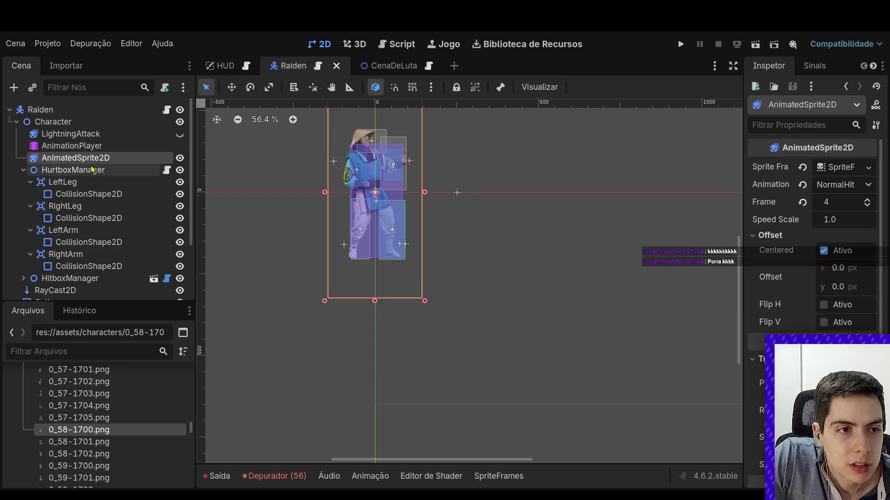
{"action": "left_click", "coordinate": [77, 145]}
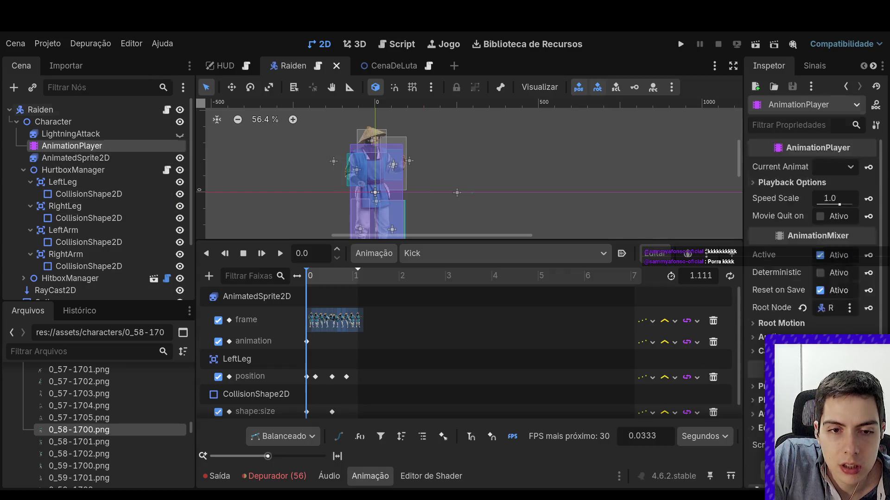
{"action": "left_click", "coordinate": [452, 210]}
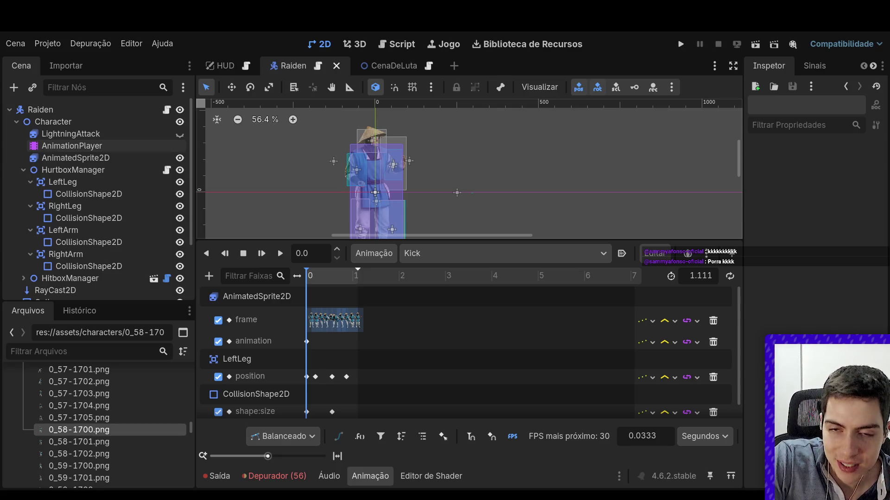
{"action": "left_click", "coordinate": [378, 478]}
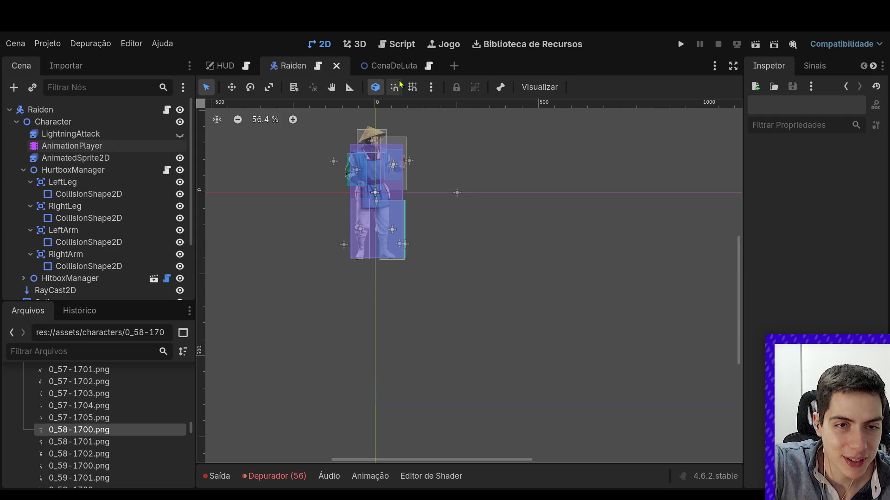
{"action": "left_click", "coordinate": [394, 65]}
{"action": "left_click", "coordinate": [756, 45]}
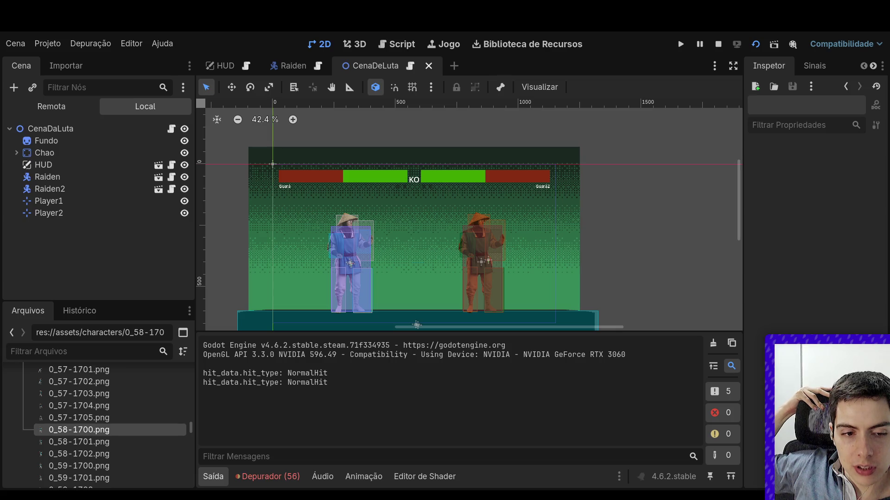
- Read the 'Animation not found: NormalHit' errors in the debugger's Erros list
{"action": "left_click", "coordinate": [268, 477]}
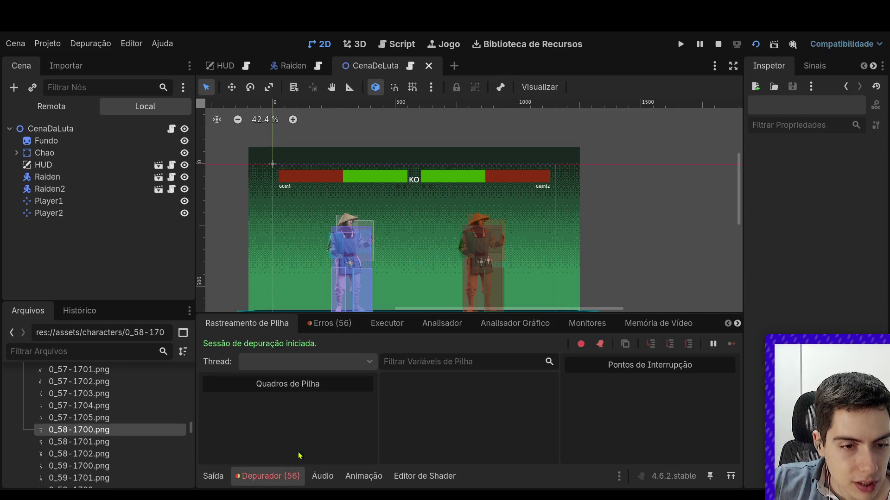
{"action": "left_click", "coordinate": [329, 323]}
{"action": "scroll", "coordinate": [370, 406], "scroll_direction": "down", "scroll_amount": 3}
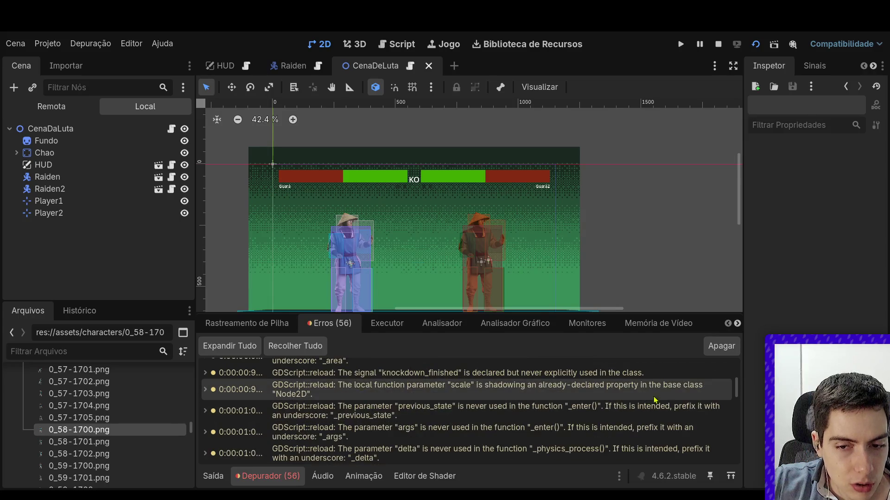
{"action": "left_click_drag", "start_coordinate": [737, 397], "coordinate": [737, 489]}
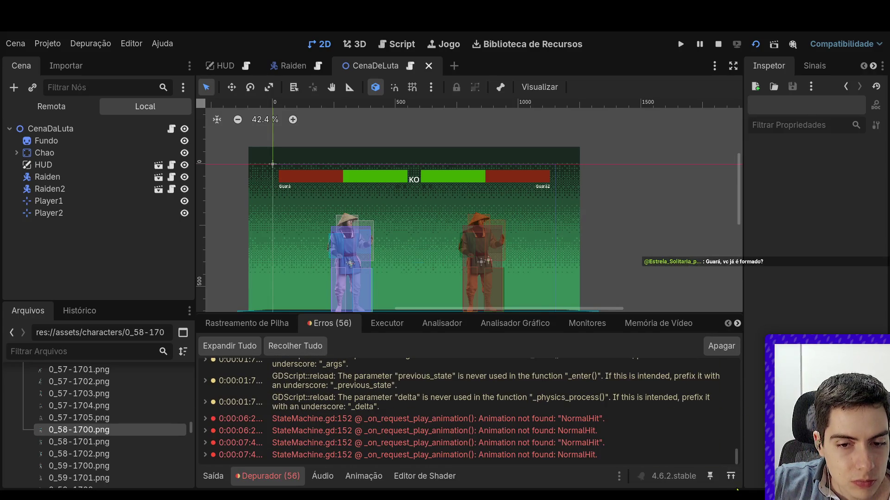
- Stop the running game and return to the Raiden scene with the debugger hidden
{"action": "left_click", "coordinate": [718, 44]}
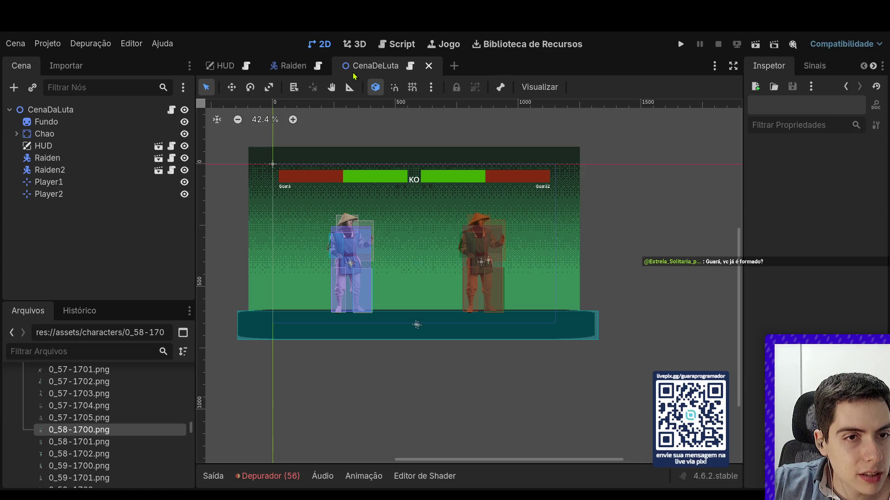
{"action": "left_click", "coordinate": [289, 65]}
{"action": "scroll", "coordinate": [69, 208], "scroll_direction": "down", "scroll_amount": 5}
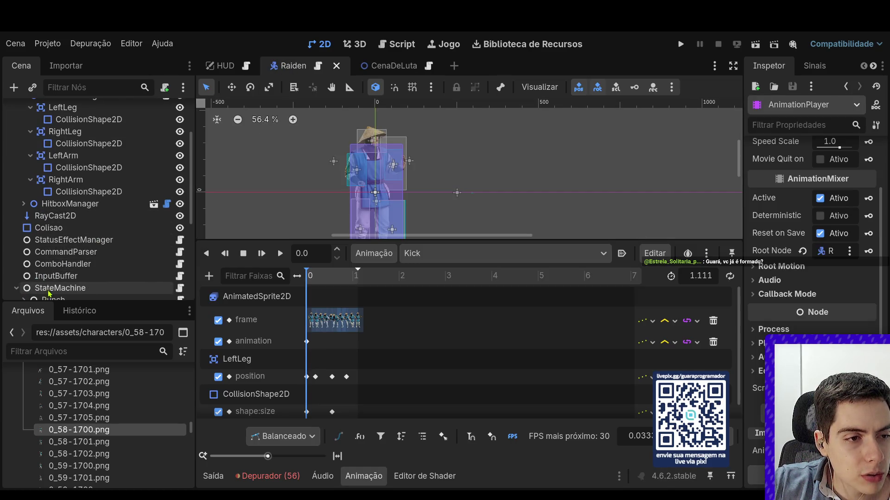
{"action": "scroll", "coordinate": [113, 289], "scroll_direction": "down", "scroll_amount": 5}
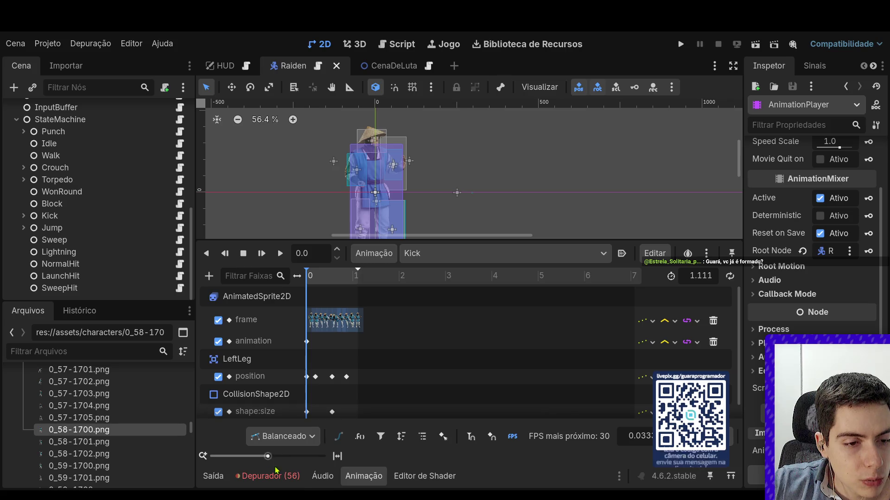
{"action": "left_click", "coordinate": [285, 477]}
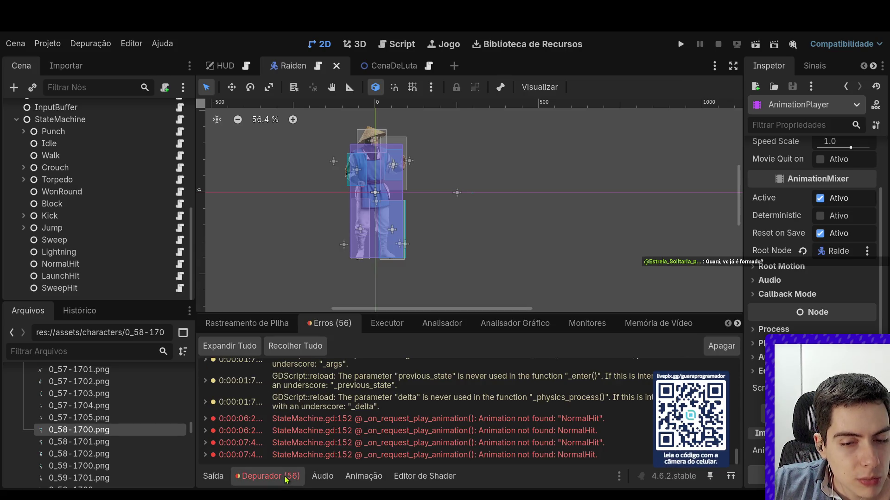
{"action": "left_click", "coordinate": [285, 478]}
{"action": "scroll", "coordinate": [95, 141], "scroll_direction": "up", "scroll_amount": 10}
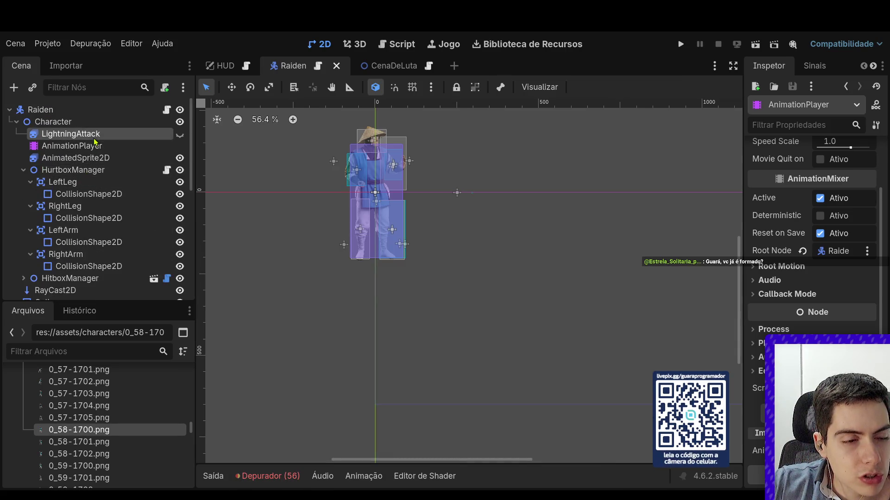
- Select the LightningAttack and AnimatedSprite2D nodes in the Raiden scene
{"action": "left_click", "coordinate": [83, 134]}
{"action": "left_click", "coordinate": [76, 158]}
{"action": "scroll", "coordinate": [299, 393], "scroll_direction": "down", "scroll_amount": 3}
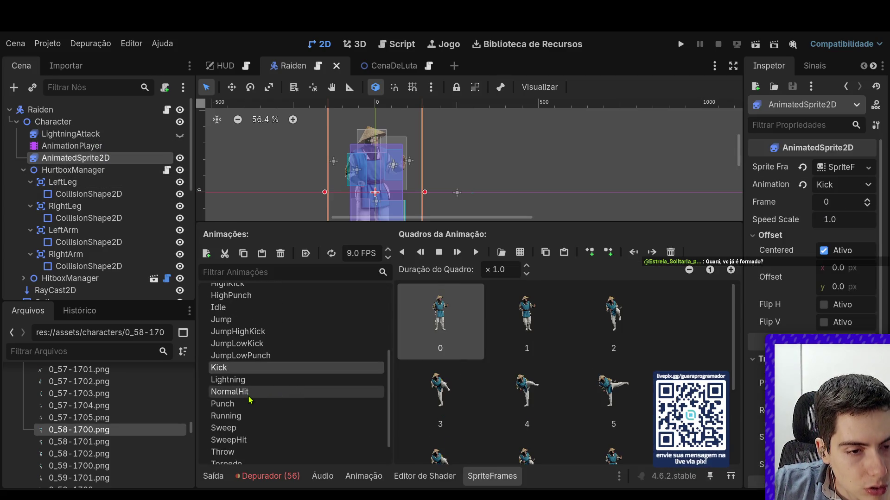
- Check the debugger's error list, then hide the bottom panel
{"action": "left_click", "coordinate": [272, 484]}
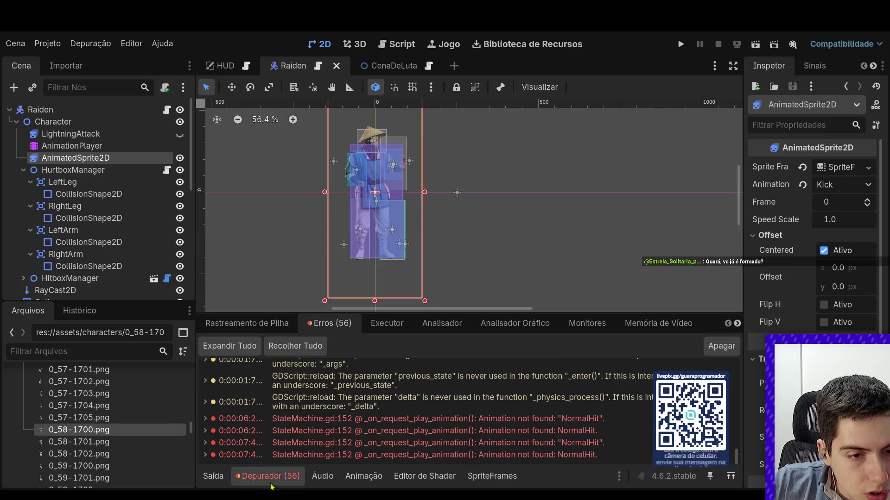
{"action": "left_click", "coordinate": [272, 484]}
{"action": "left_click", "coordinate": [271, 484]}
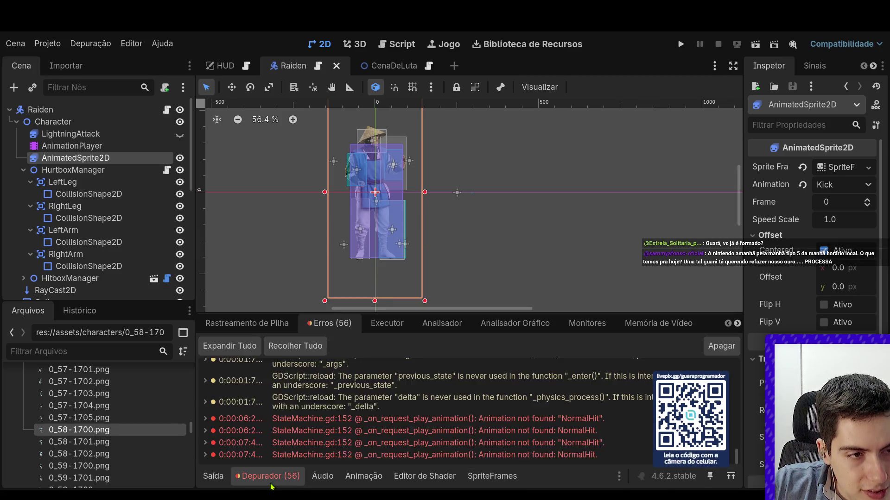
{"action": "left_click", "coordinate": [272, 485]}
{"action": "scroll", "coordinate": [155, 258], "scroll_direction": "down", "scroll_amount": 5}
{"action": "scroll", "coordinate": [155, 258], "scroll_direction": "down", "scroll_amount": 3}
{"action": "scroll", "coordinate": [154, 258], "scroll_direction": "up", "scroll_amount": 5}
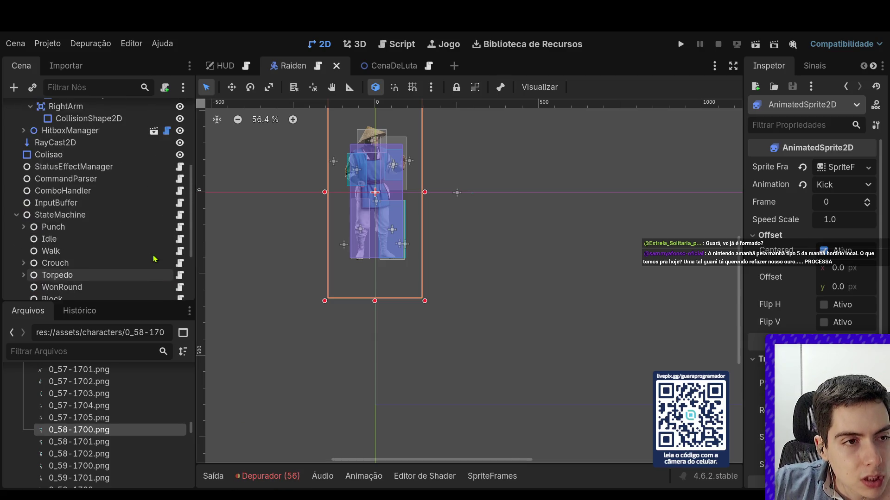
- Inspect the AnimationPlayer's Kick tracks, then run the CenaDeLuta fight scene
{"action": "left_click", "coordinate": [126, 149]}
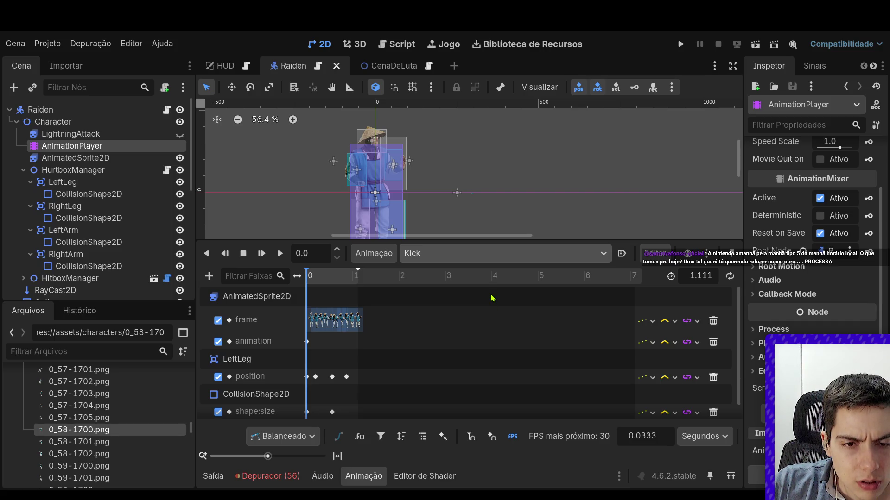
{"action": "left_click", "coordinate": [482, 134]}
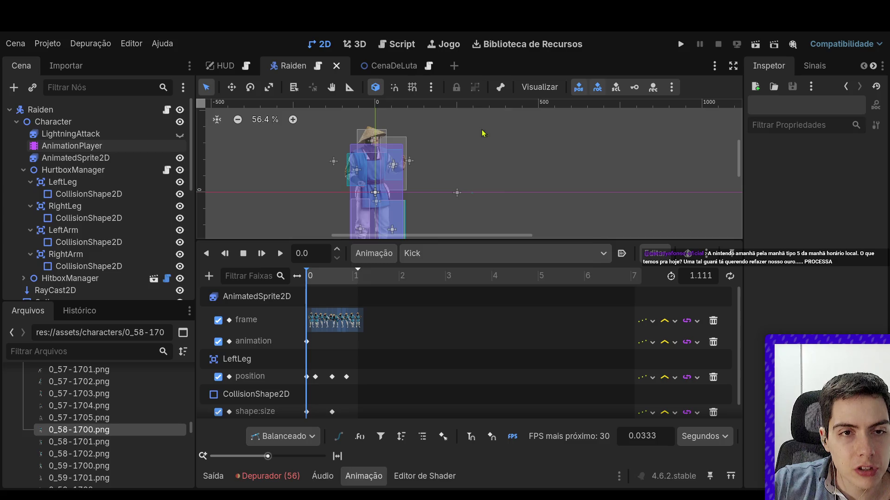
{"action": "left_click", "coordinate": [383, 63]}
{"action": "left_click", "coordinate": [756, 44]}
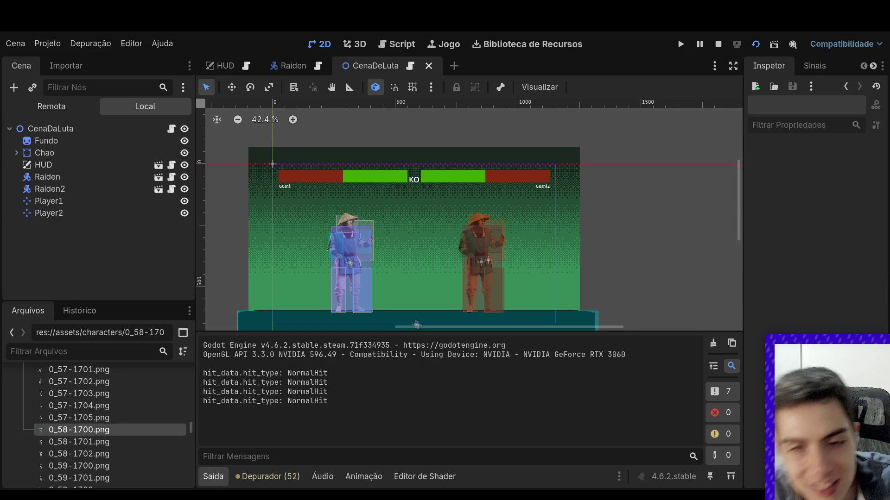
- Restart the fight with F6 and walk Raiden and Raiden2 toward each other
{"action": "key", "text": "F8"}
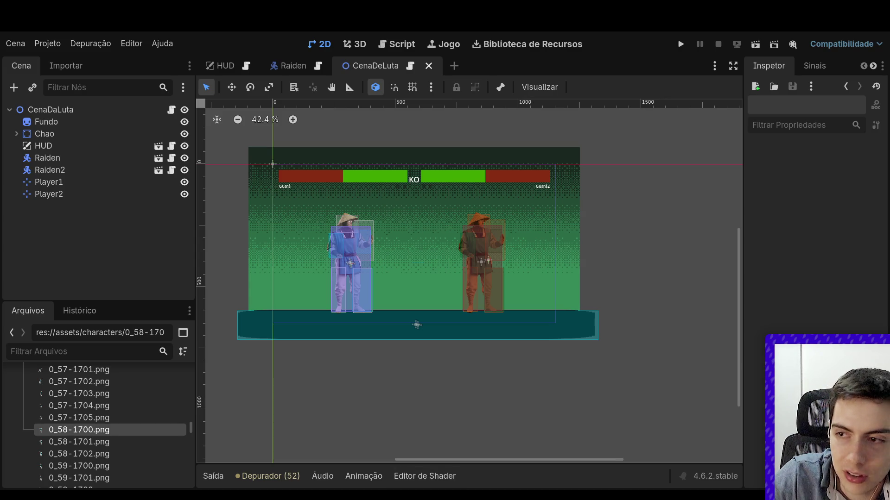
{"action": "key", "text": "F6"}
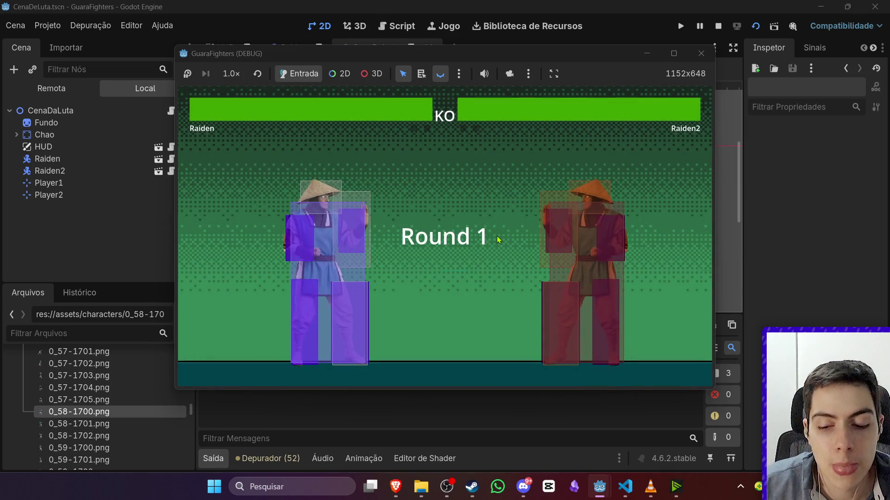
{"action": "key", "text": "Left"}
{"action": "key", "text": "Right"}
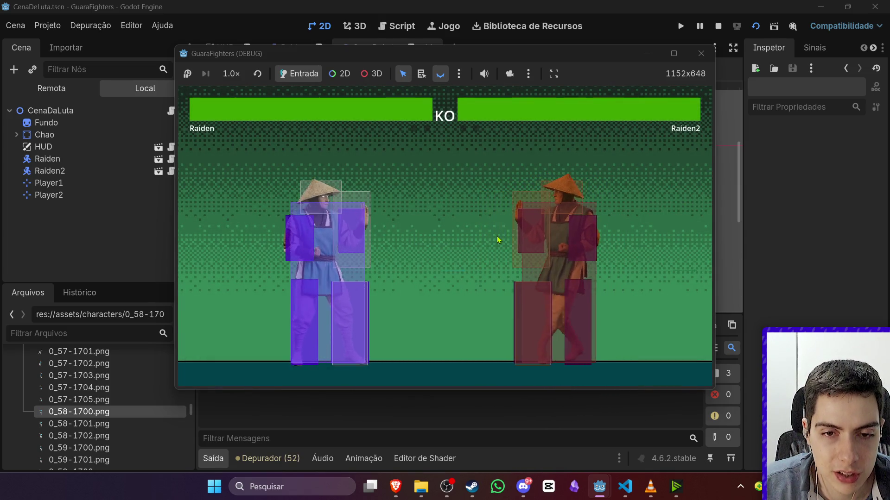
{"action": "key", "text": "Left"}
{"action": "key", "text": "d"}
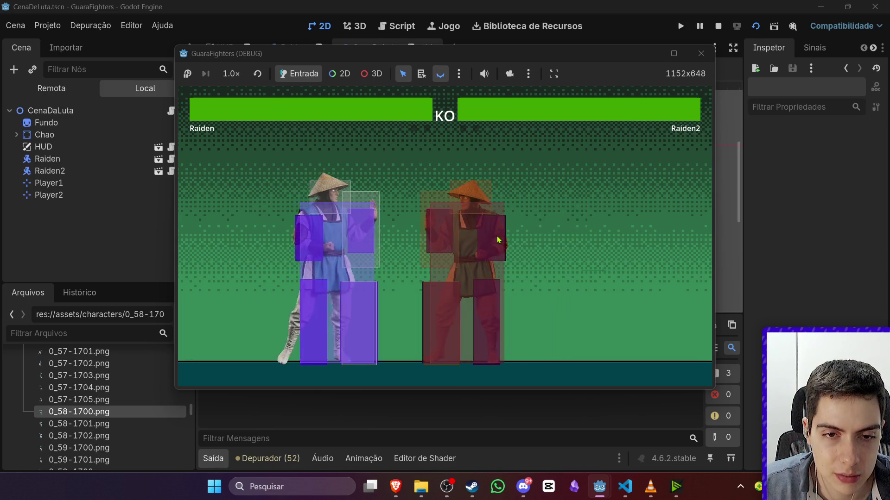
- Have Raiden punch Raiden2 twice, back off, and throw a kick
{"action": "key", "text": "j"}
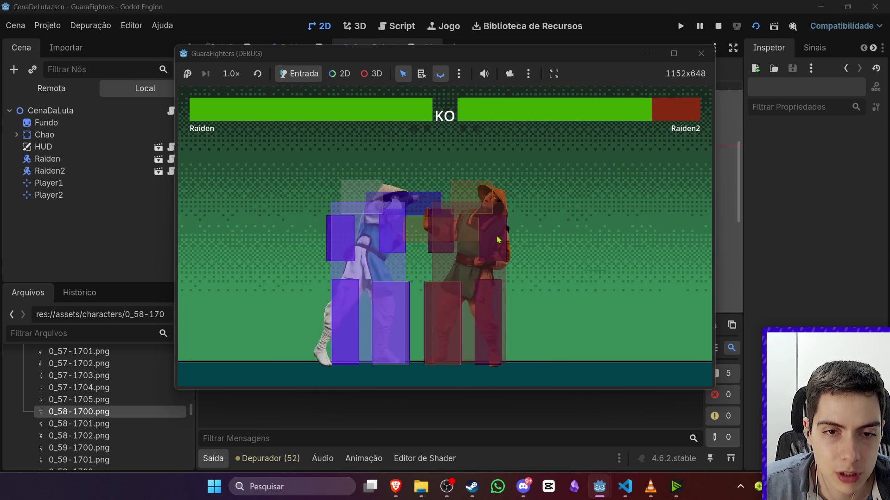
{"action": "key", "text": "j"}
{"action": "key", "text": "a"}
{"action": "key", "text": "Right"}
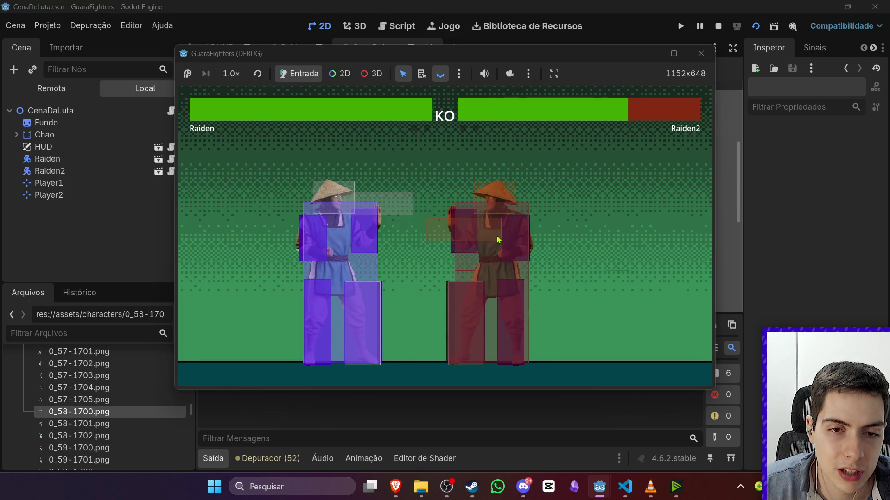
{"action": "key", "text": "Left"}
{"action": "key", "text": "k"}
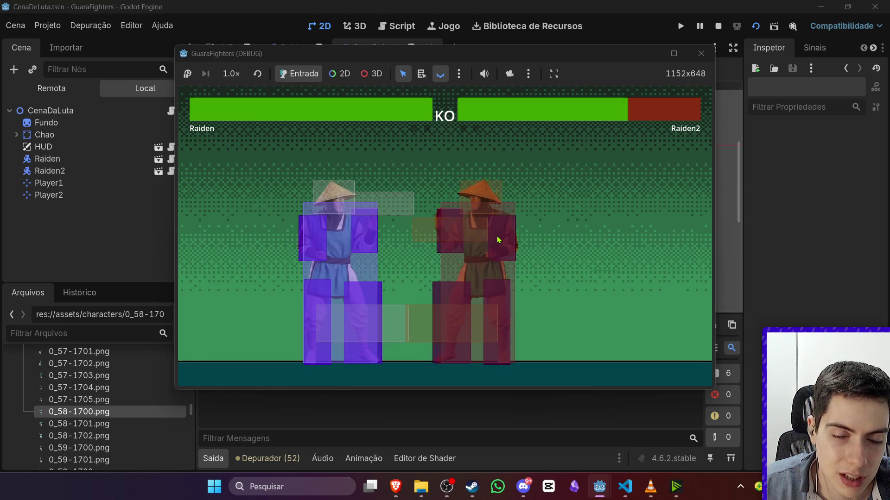
- Have Raiden2 punch Raiden twice to trigger NormalHit, then stop the game
{"action": "key", "text": "Left"}
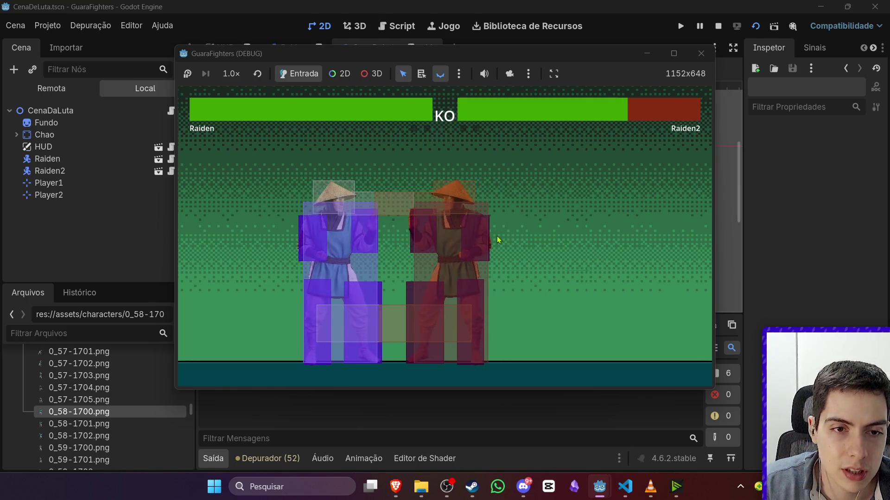
{"action": "key", "text": "KP_1"}
{"action": "key", "text": "KP_1"}
{"action": "key", "text": "Right"}
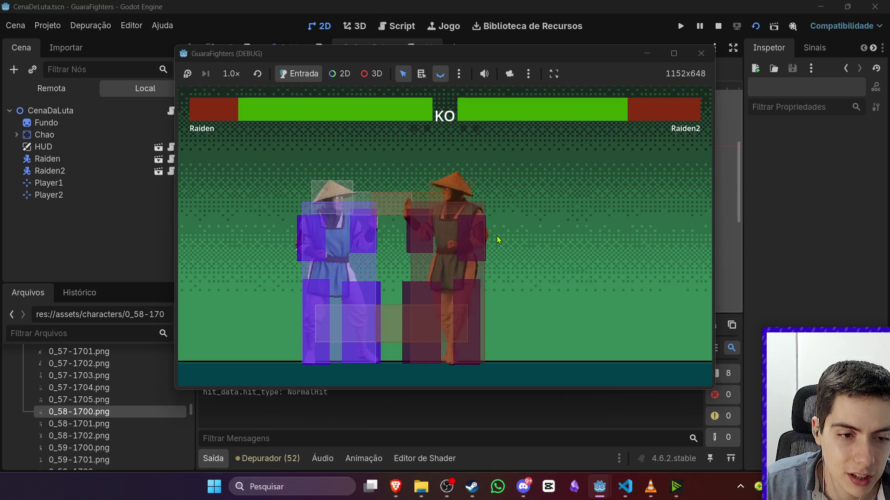
{"action": "key", "text": "Left"}
{"action": "key", "text": "KP_1"}
{"action": "key", "text": "Right"}
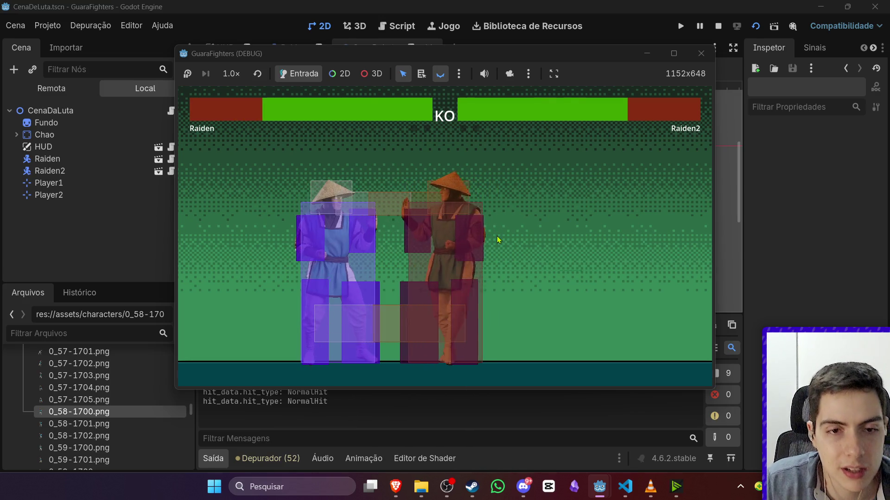
{"action": "key", "text": "F8"}
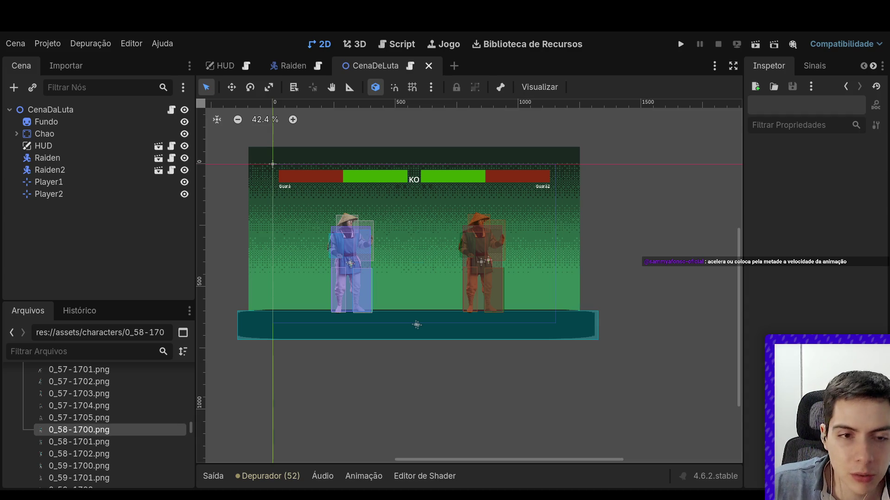
- Return to the Raiden scene with the AnimationPlayer's Kick tracks displayed
{"action": "left_click", "coordinate": [288, 65]}
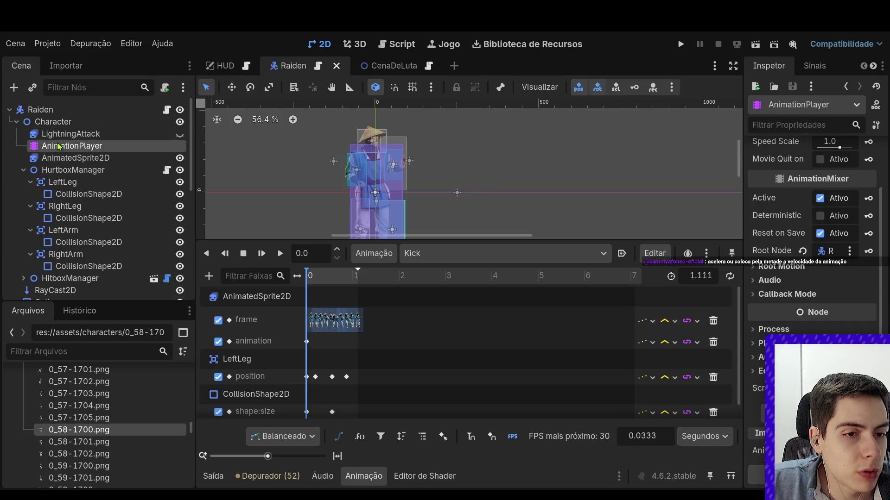
- Inspect the LightningAttack and AnimatedSprite2D animations, then select the AnimationPlayer
{"action": "left_click", "coordinate": [51, 134]}
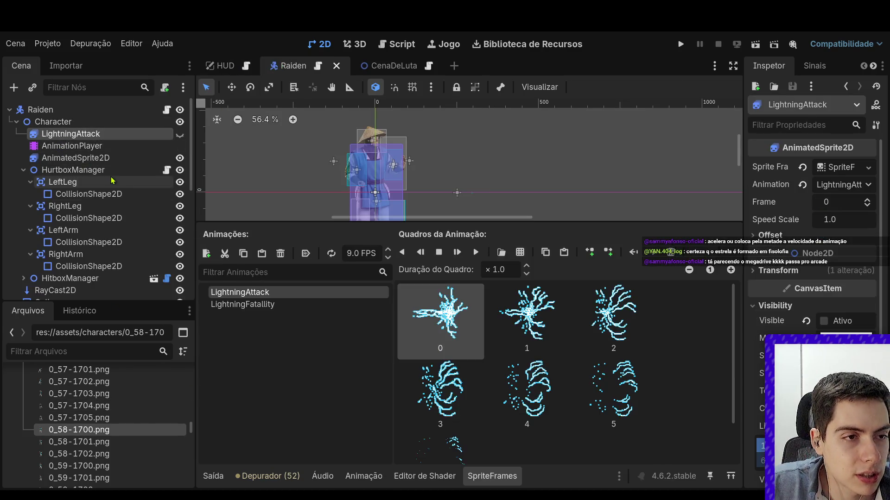
{"action": "left_click", "coordinate": [85, 159]}
{"action": "left_click", "coordinate": [90, 135]}
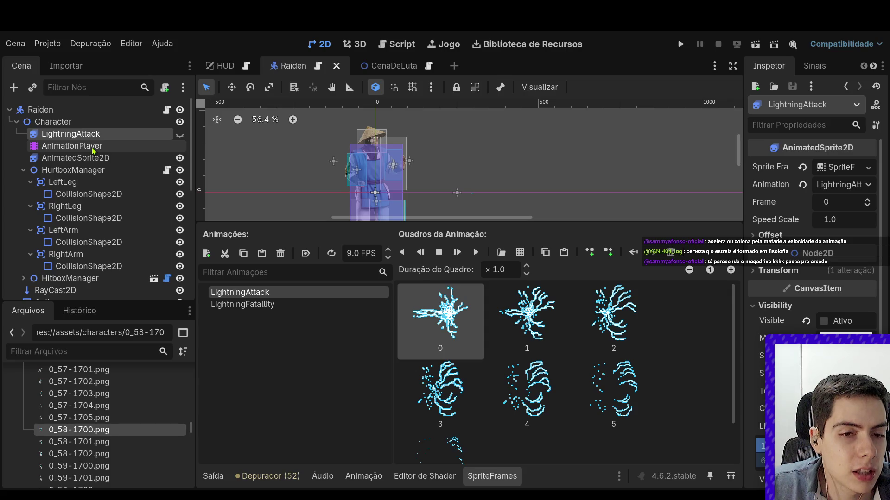
{"action": "left_click", "coordinate": [91, 147]}
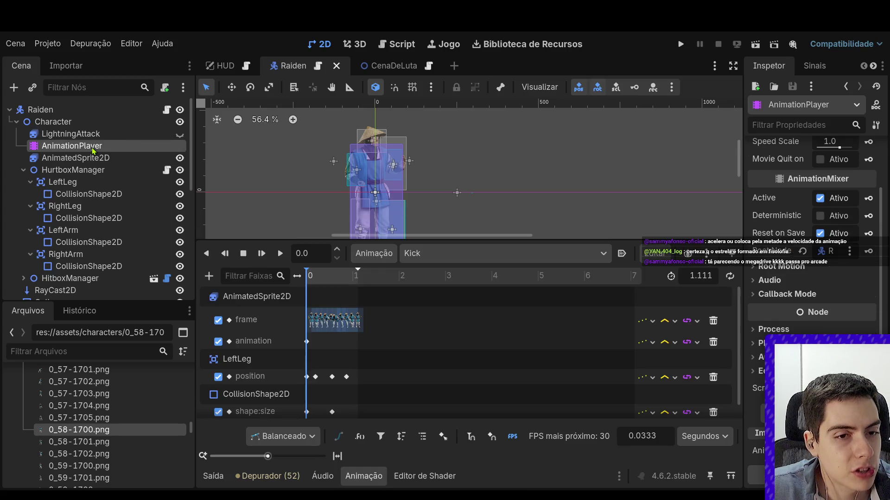
- Preview the Lightning and LightningAttack animations by scrubbing their timelines
{"action": "left_click", "coordinate": [457, 257]}
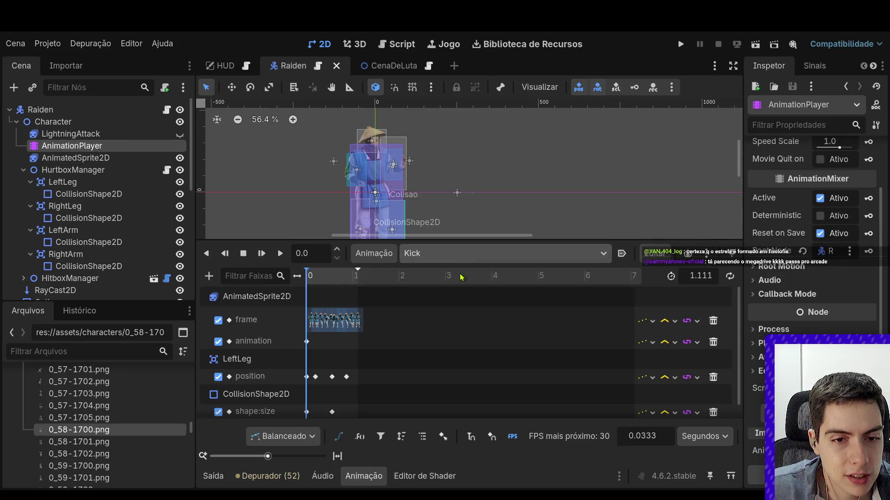
{"action": "left_click", "coordinate": [475, 311]}
{"action": "mouse_move", "coordinate": [317, 277]}
{"action": "left_mouse_down"}
{"action": "mouse_move", "coordinate": [345, 276]}
{"action": "mouse_move", "coordinate": [302, 282]}
{"action": "left_mouse_up"}
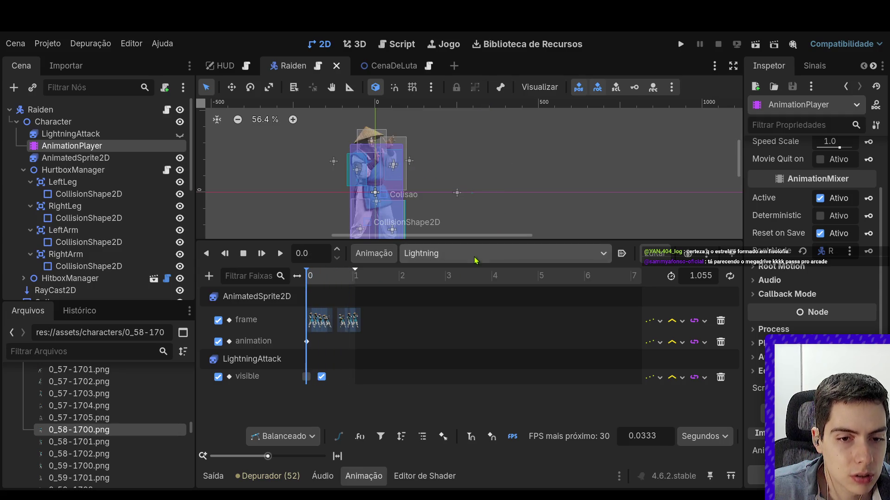
{"action": "left_click", "coordinate": [492, 329]}
{"action": "mouse_move", "coordinate": [319, 281]}
{"action": "left_mouse_down"}
{"action": "mouse_move", "coordinate": [359, 285]}
{"action": "mouse_move", "coordinate": [286, 274]}
{"action": "left_mouse_up"}
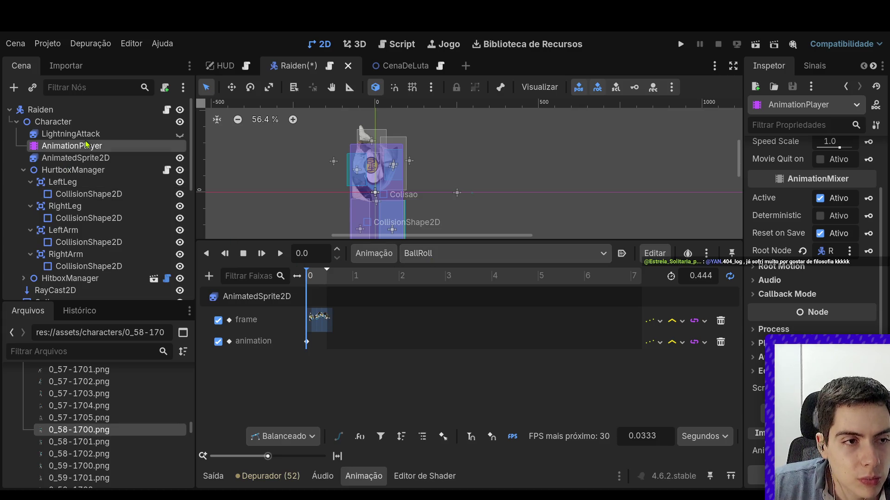
- Add a new animation, undo the extra SweepHit_1, and select SweepHit
{"action": "left_click", "coordinate": [91, 158]}
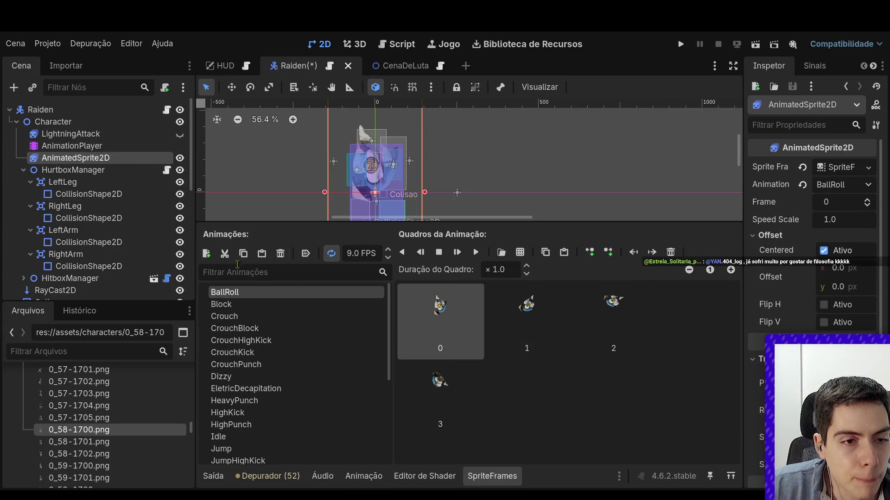
{"action": "left_click", "coordinate": [206, 253]}
{"action": "key", "text": "Return"}
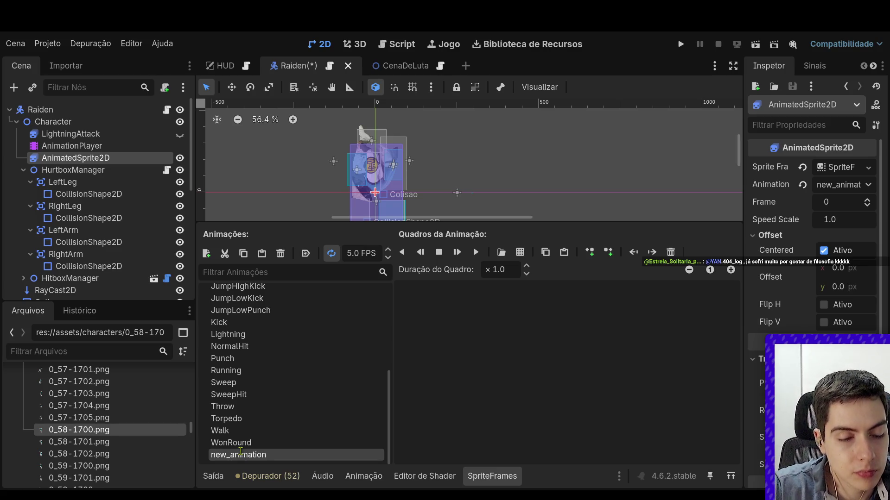
{"action": "type", "text": "SweepHit_1"}
{"action": "key", "text": "Return"}
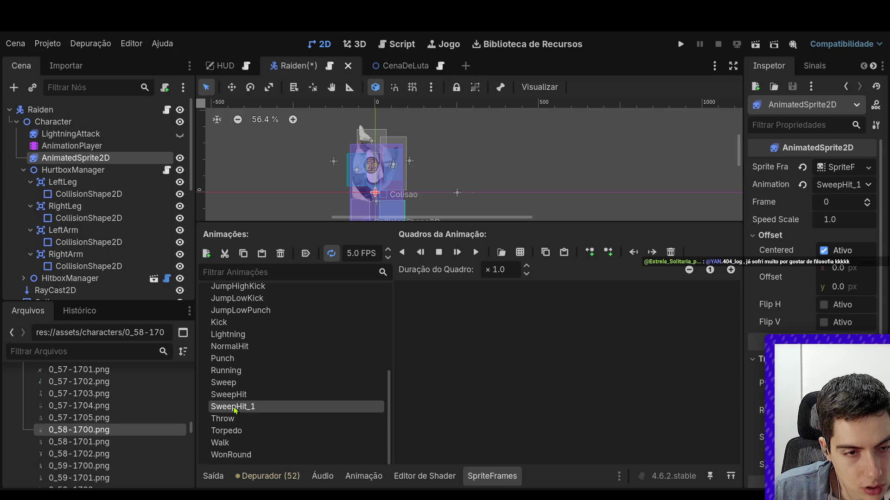
{"action": "key", "text": "ctrl+z"}
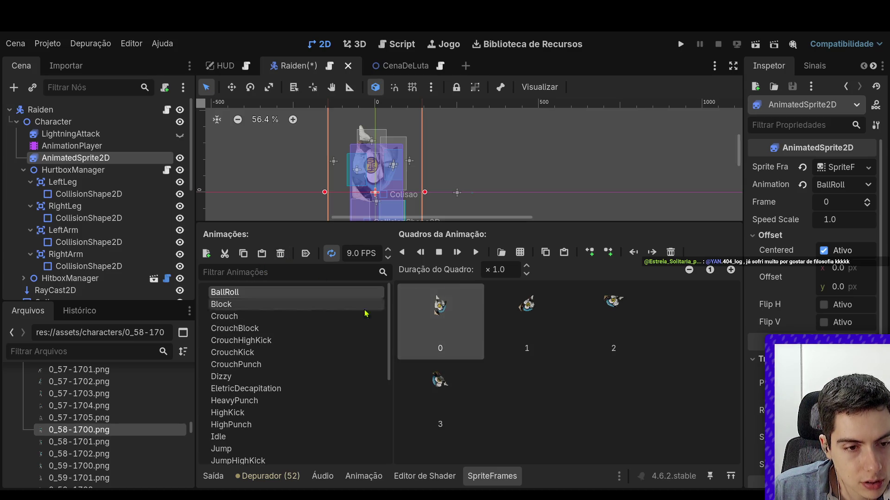
{"action": "scroll", "coordinate": [258, 423], "scroll_direction": "down", "scroll_amount": 5}
{"action": "left_click", "coordinate": [265, 408]}
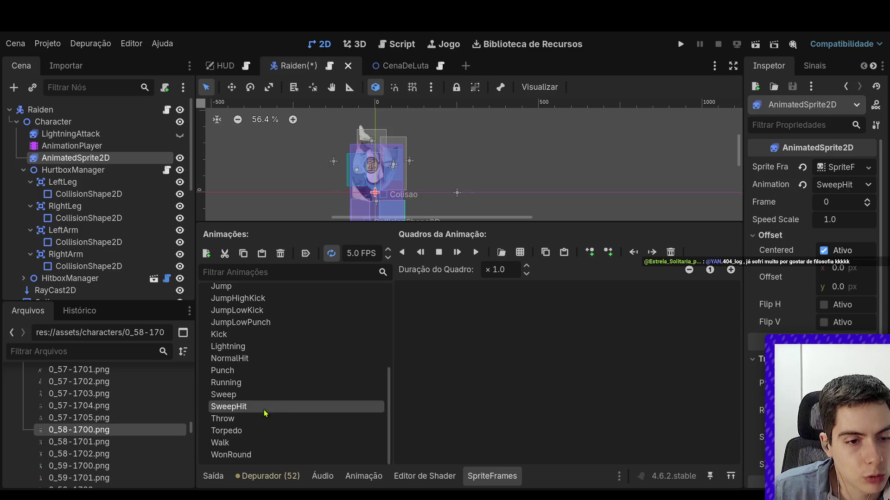
- Add sprites 0_66-700 through 0_66-706.png as SweepHit frames
{"action": "scroll", "coordinate": [139, 413], "scroll_direction": "down", "scroll_amount": 3}
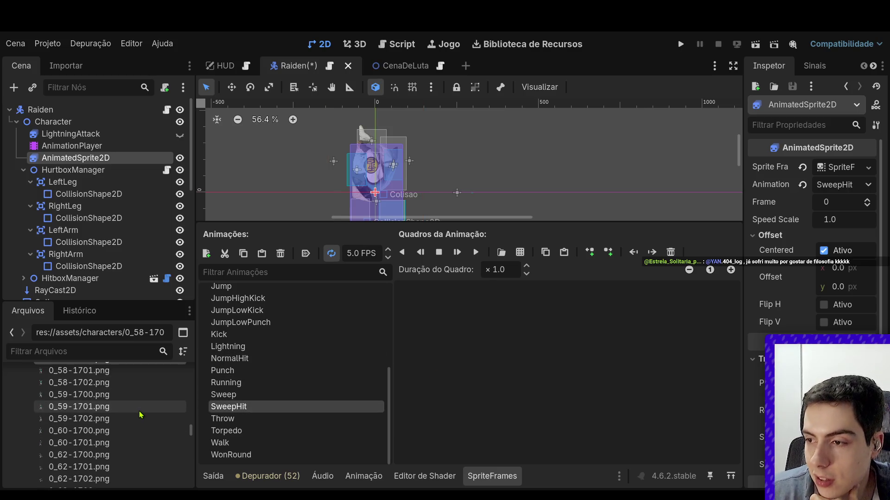
{"action": "scroll", "coordinate": [139, 420], "scroll_direction": "down", "scroll_amount": 1}
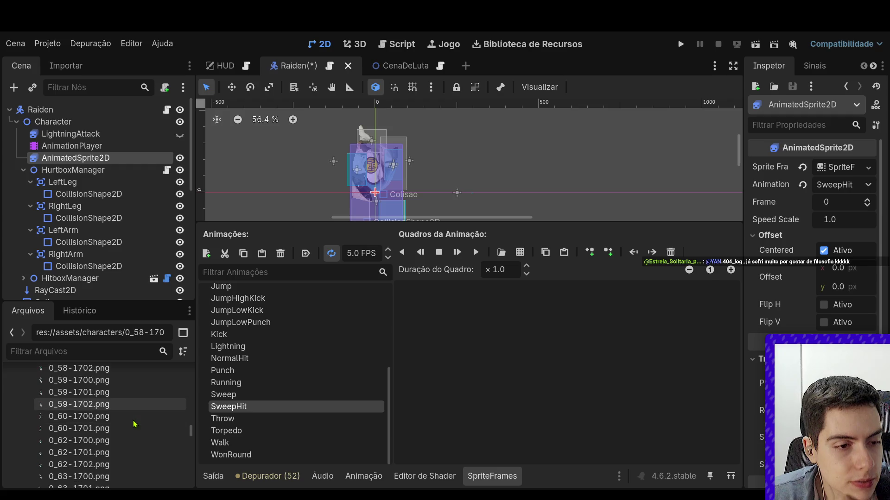
{"action": "scroll", "coordinate": [127, 424], "scroll_direction": "down", "scroll_amount": 3}
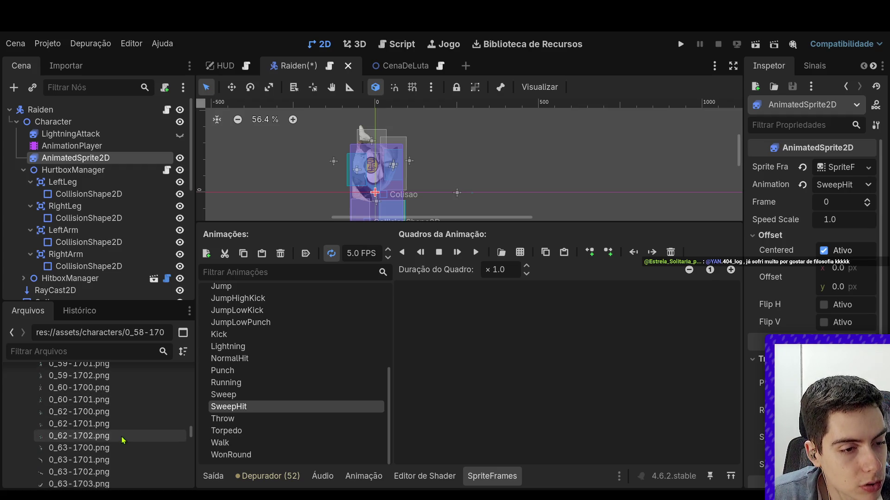
{"action": "left_click", "coordinate": [115, 437]}
{"action": "scroll", "coordinate": [116, 438], "scroll_direction": "down", "scroll_amount": 10}
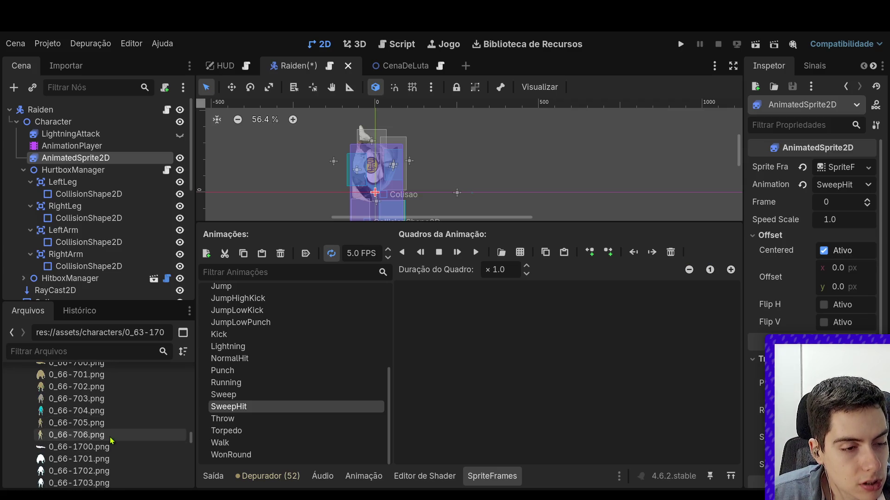
{"action": "left_click", "coordinate": [113, 422], "text": "shift"}
{"action": "left_click_drag", "start_coordinate": [114, 422], "coordinate": [480, 378]}
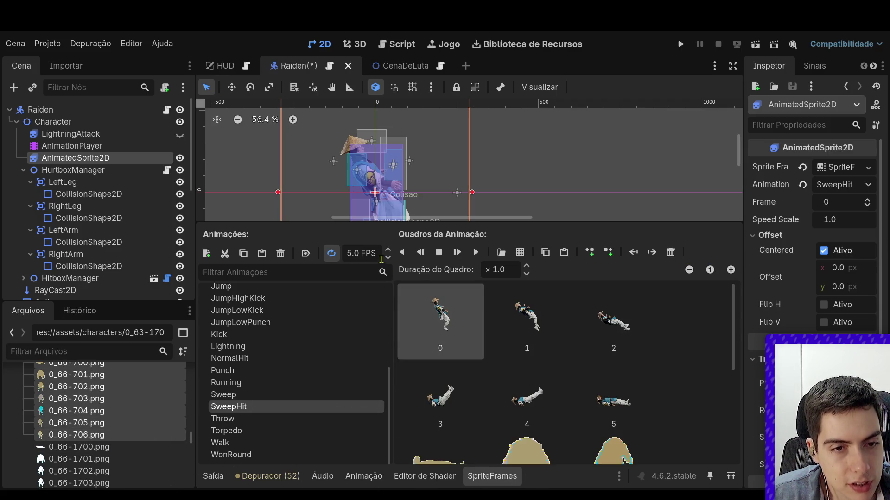
- Set SweepHit to 9 FPS without looping, preview it, and save the Raiden scene
{"action": "left_click", "coordinate": [353, 255]}
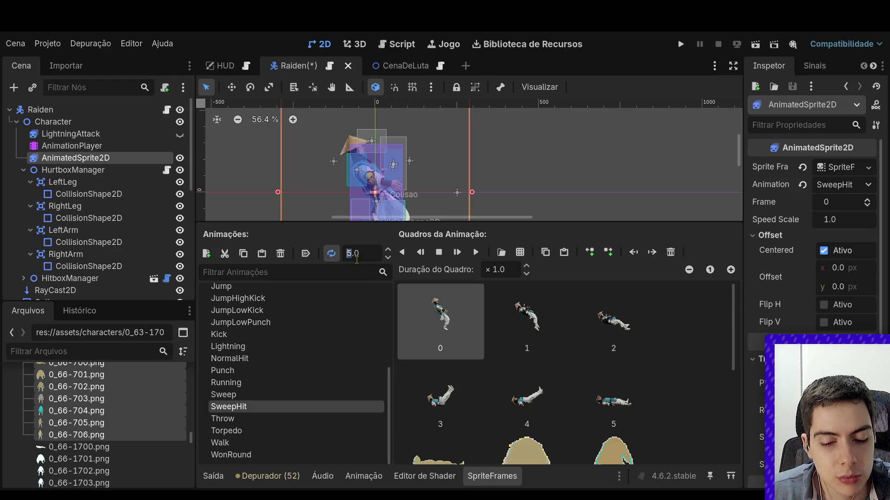
{"action": "type", "text": "9"}
{"action": "left_click", "coordinate": [331, 253]}
{"action": "scroll", "coordinate": [535, 128], "scroll_direction": "down", "scroll_amount": 5}
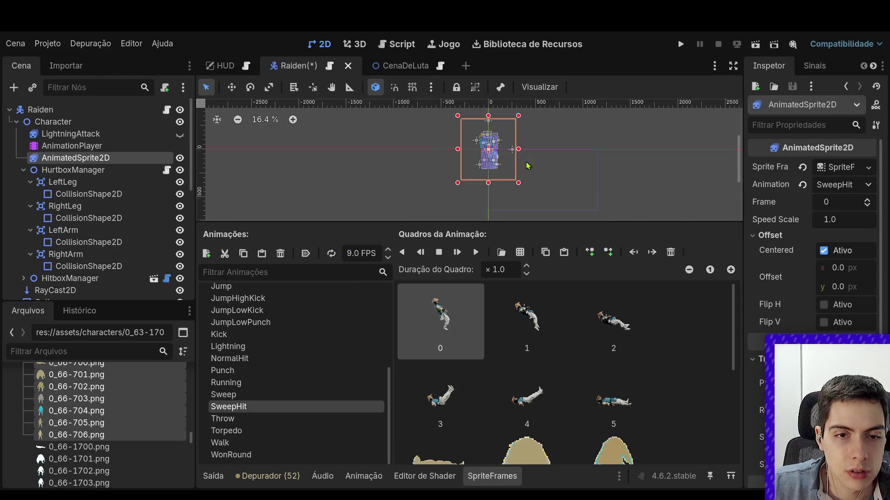
{"action": "left_click", "coordinate": [474, 252]}
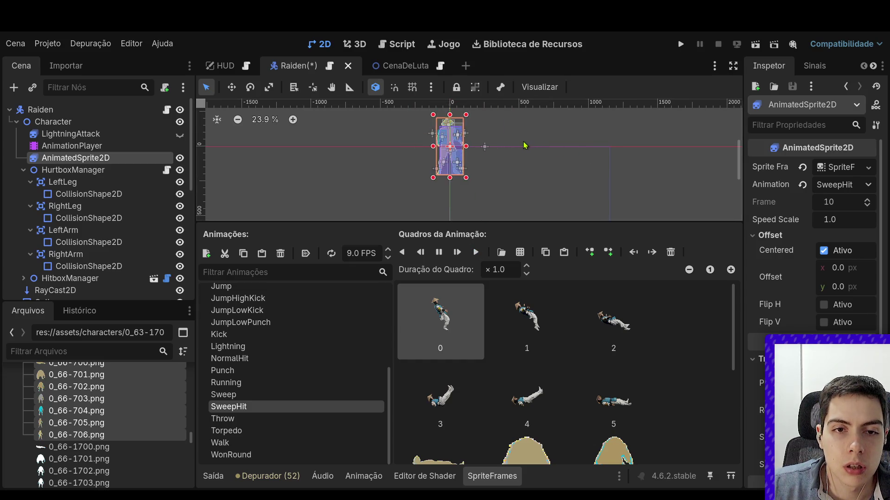
{"action": "scroll", "coordinate": [523, 145], "scroll_direction": "up", "scroll_amount": 3}
{"action": "scroll", "coordinate": [575, 341], "scroll_direction": "down", "scroll_amount": 4}
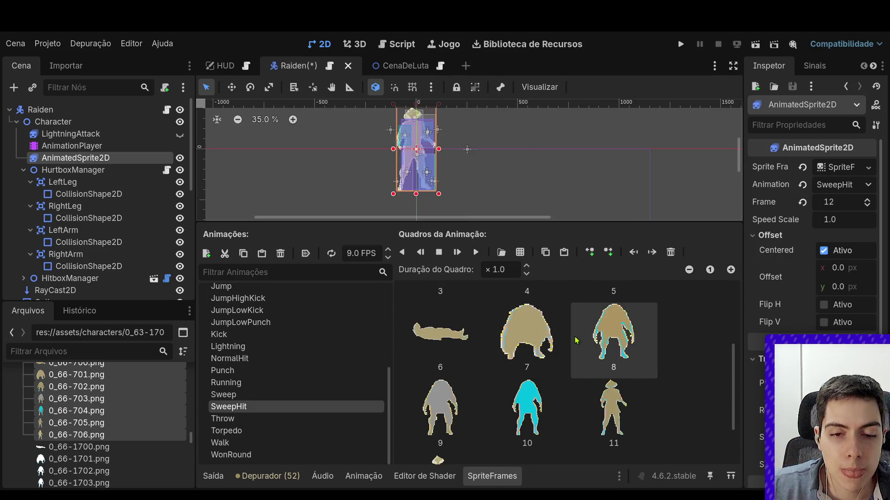
{"action": "scroll", "coordinate": [598, 371], "scroll_direction": "up", "scroll_amount": 4}
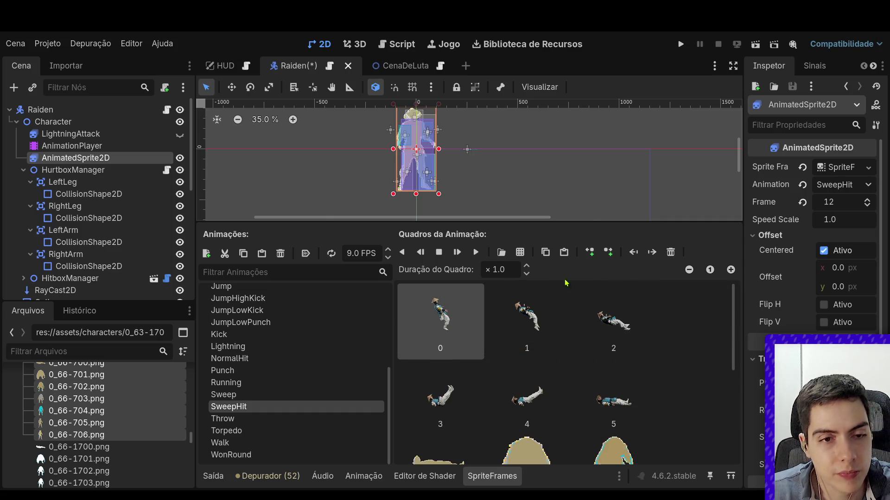
{"action": "key", "text": "ctrl+s"}
{"action": "left_click", "coordinate": [370, 67]}
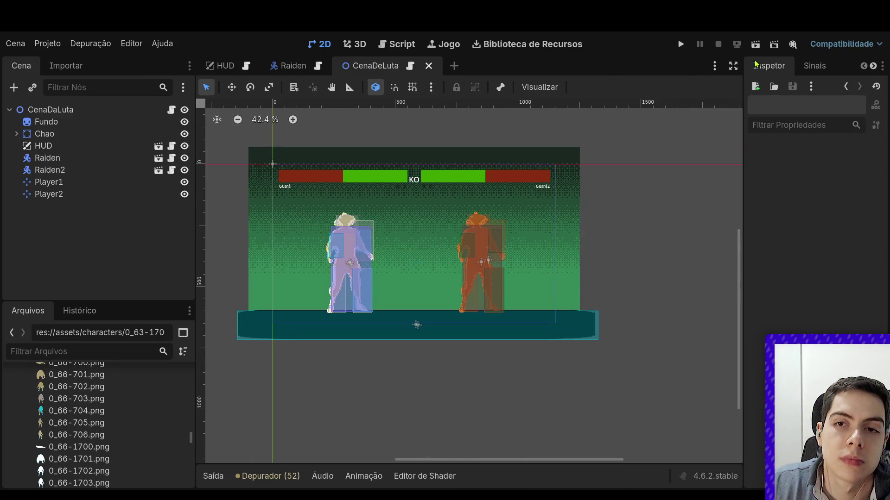
- Test-run the fight, then scrub Raiden's AnimationPlayer timeline to its 1.444 s end
{"action": "key", "text": "F6"}
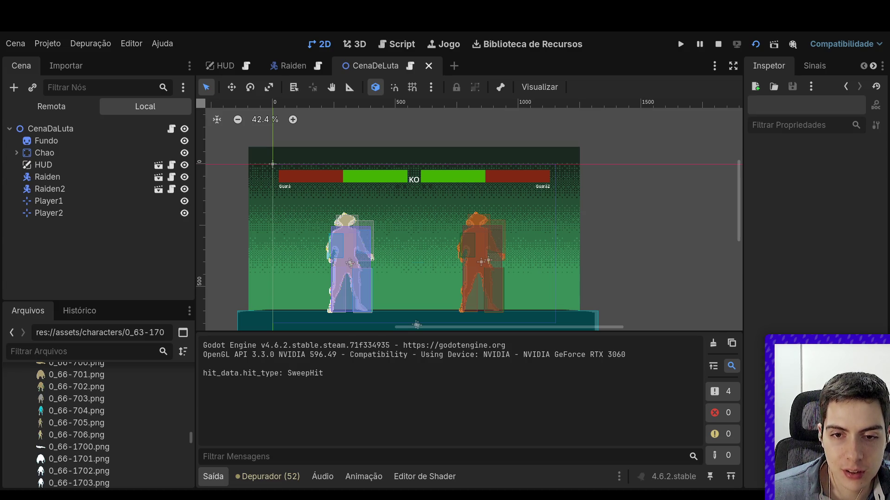
{"action": "key", "text": "F8"}
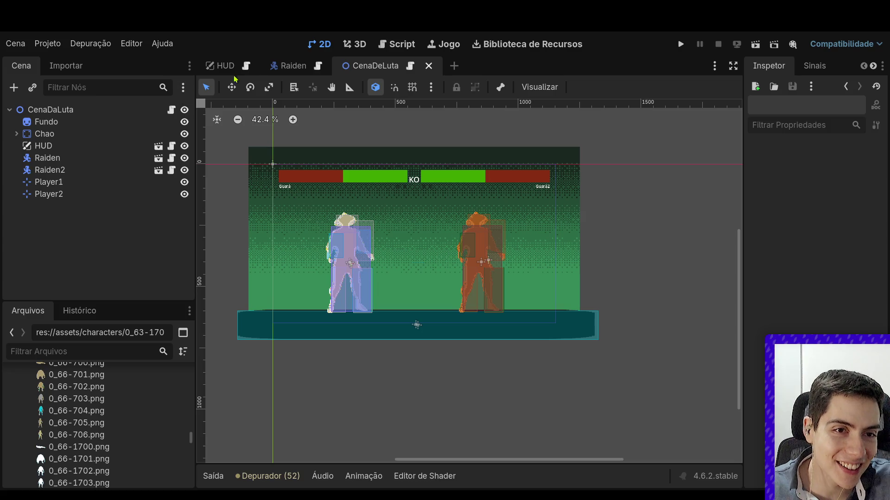
{"action": "left_click", "coordinate": [285, 70]}
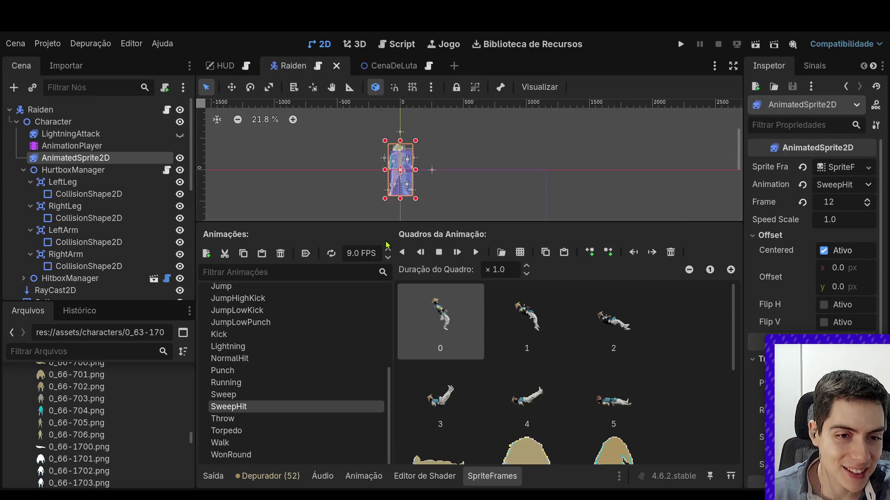
{"action": "left_click", "coordinate": [74, 146]}
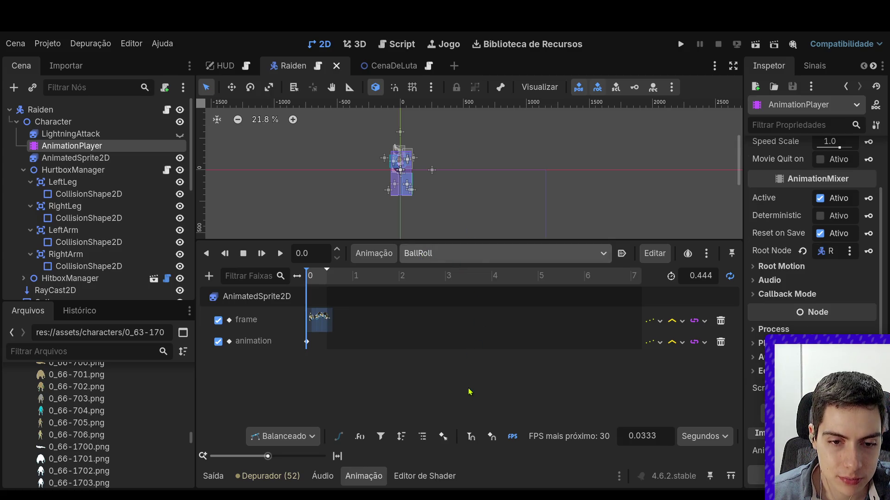
{"action": "left_click_drag", "start_coordinate": [313, 281], "coordinate": [384, 281]}
- Save the Raiden scene and run the CenaDeLuta fight again
{"action": "key", "text": "ctrl+s"}
{"action": "left_click", "coordinate": [395, 68]}
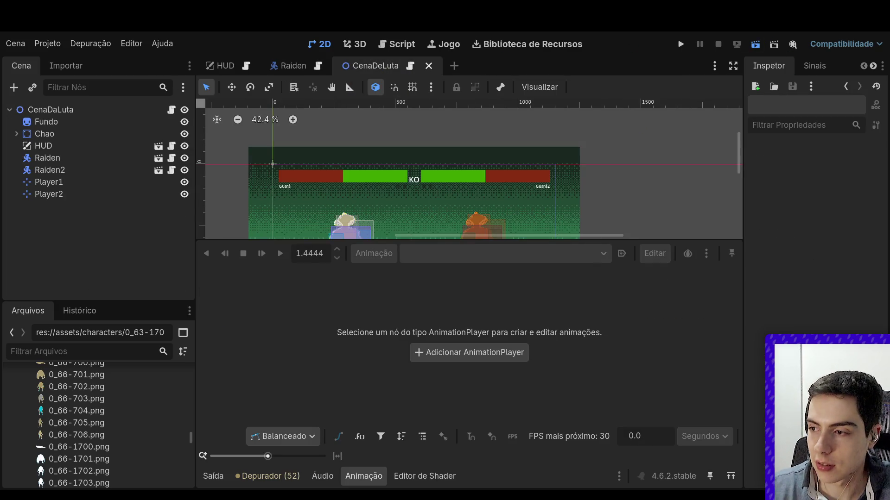
{"action": "left_click", "coordinate": [756, 44]}
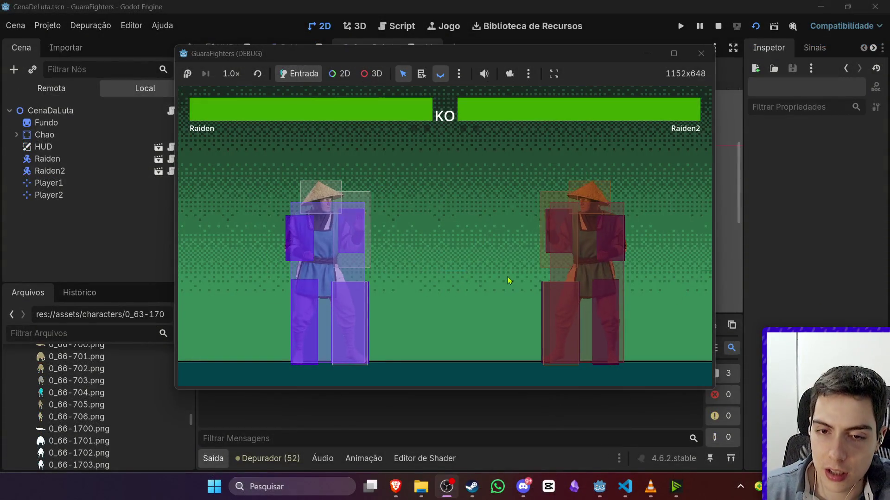
- Sweep Raiden2 down three times, then close the test game and return to the Raiden scene
{"action": "key", "text": "d"}
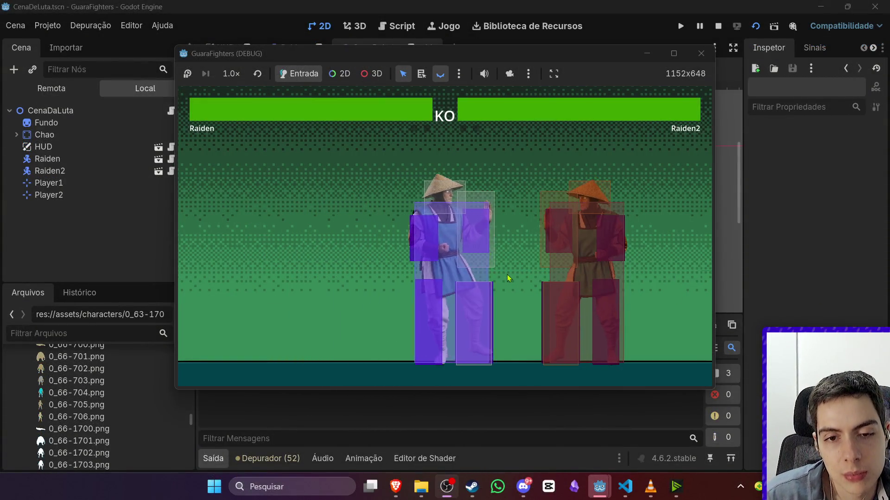
{"action": "key", "text": "s"}
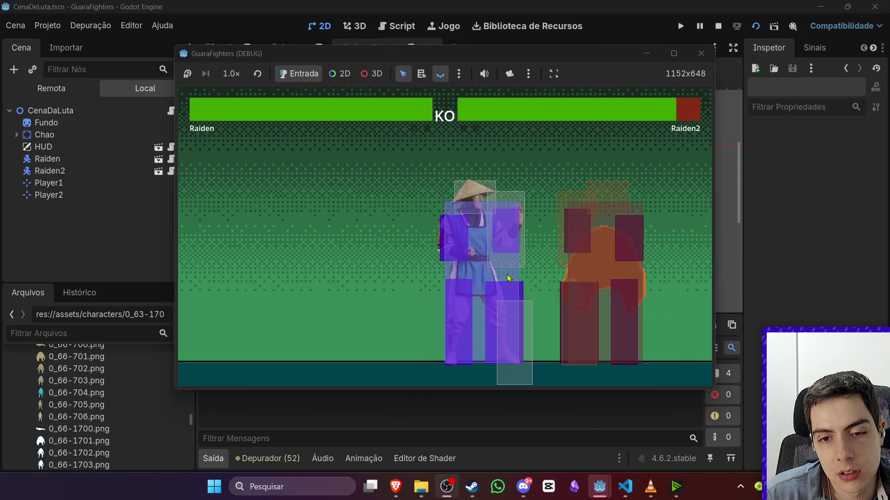
{"action": "key", "text": "k"}
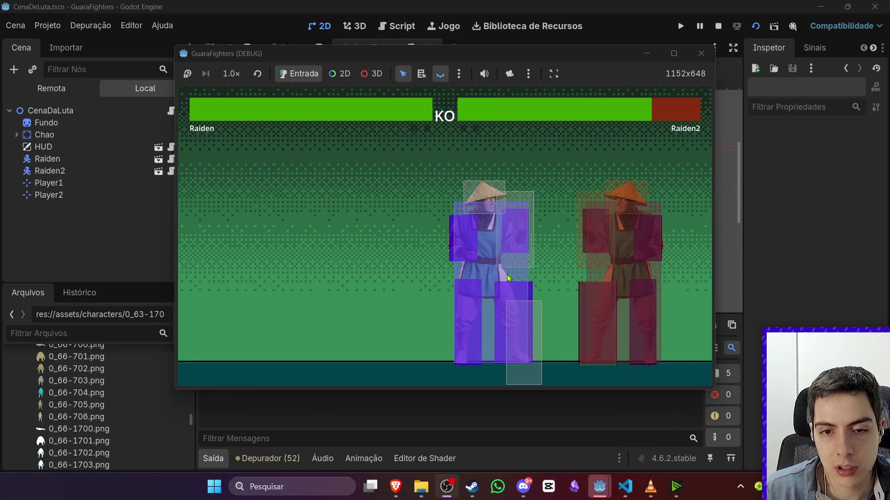
{"action": "key", "text": "d"}
{"action": "key", "text": "k"}
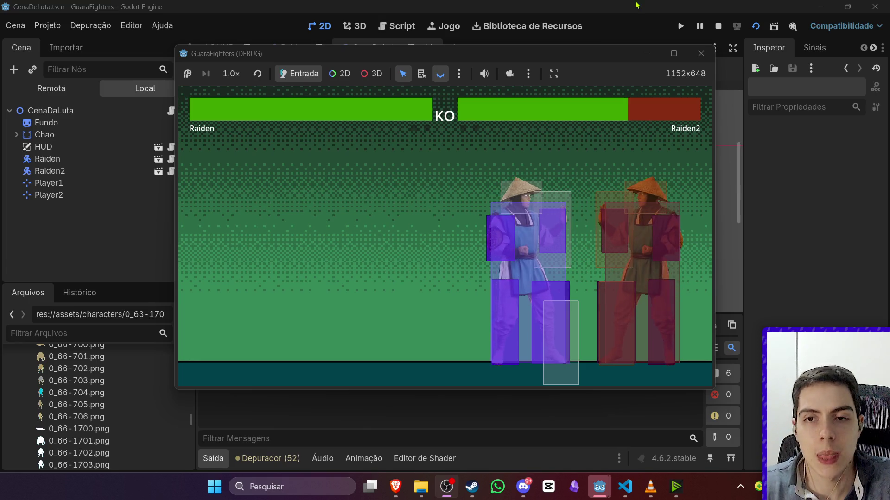
{"action": "left_click", "coordinate": [719, 26]}
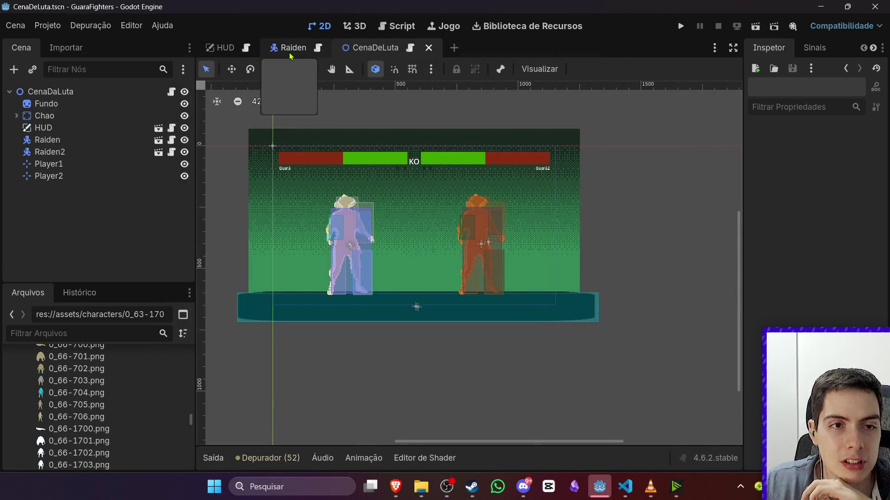
{"action": "left_click", "coordinate": [290, 48]}
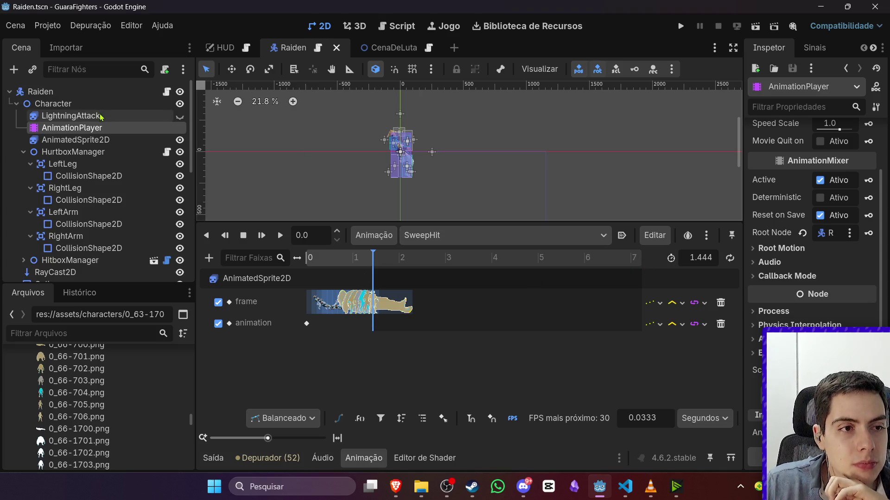
- Set SweepHit frame 5's duration to 2.5 on the AnimatedSprite2D and save the Raiden scene
{"action": "left_click", "coordinate": [71, 115]}
{"action": "left_click", "coordinate": [76, 139]}
{"action": "scroll", "coordinate": [509, 324], "scroll_direction": "down", "scroll_amount": 2}
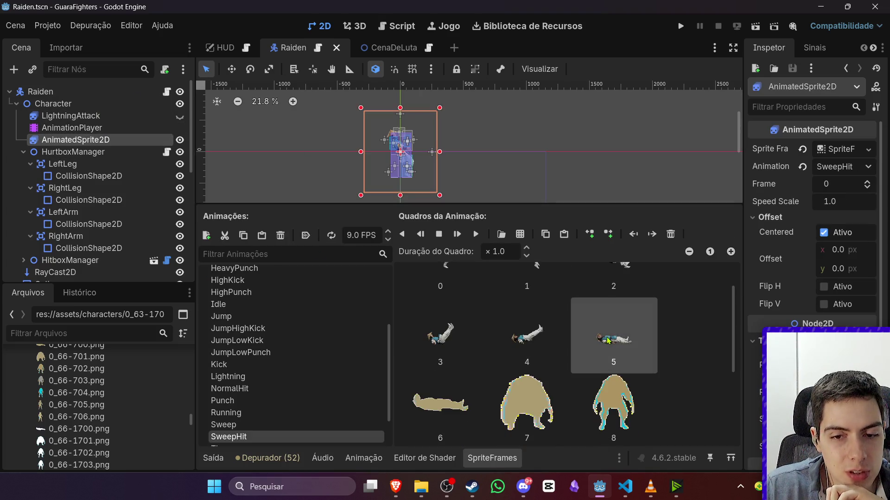
{"action": "left_click", "coordinate": [493, 252]}
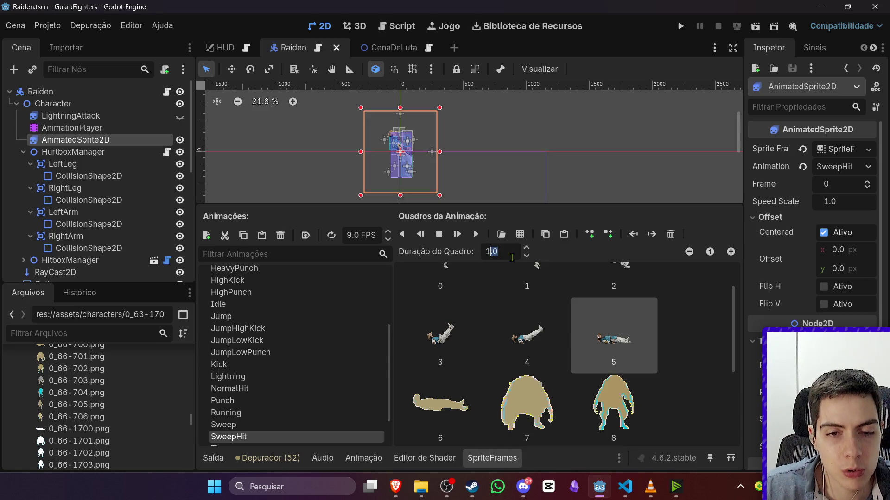
{"action": "type", "text": "2"}
{"action": "key", "text": "Return"}
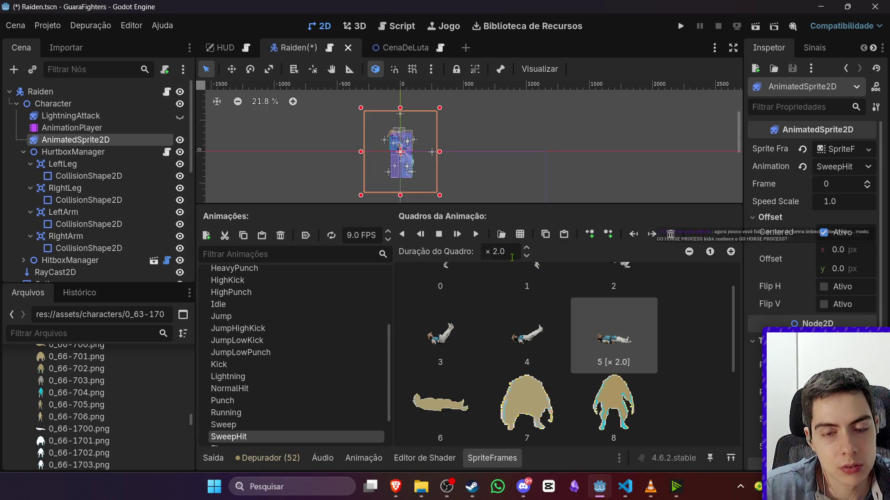
{"action": "left_click", "coordinate": [507, 252]}
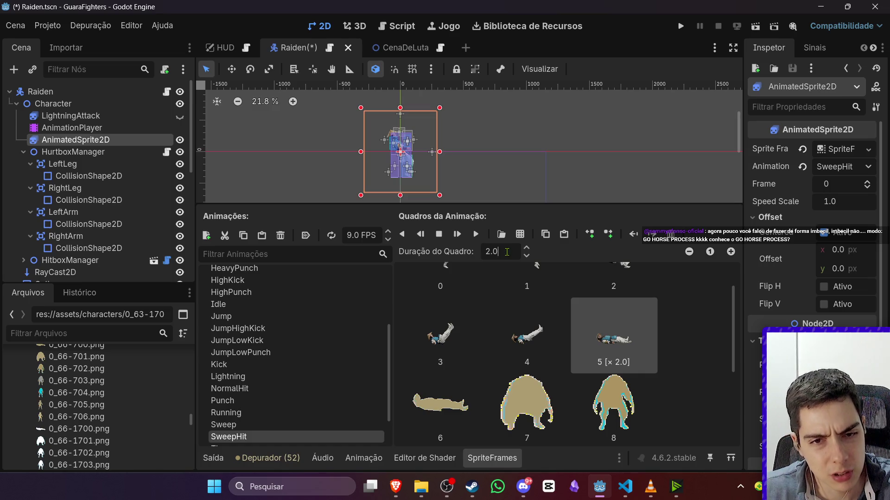
{"action": "type", "text": "5"}
{"action": "key", "text": "Return"}
{"action": "key", "text": "ctrl+s"}
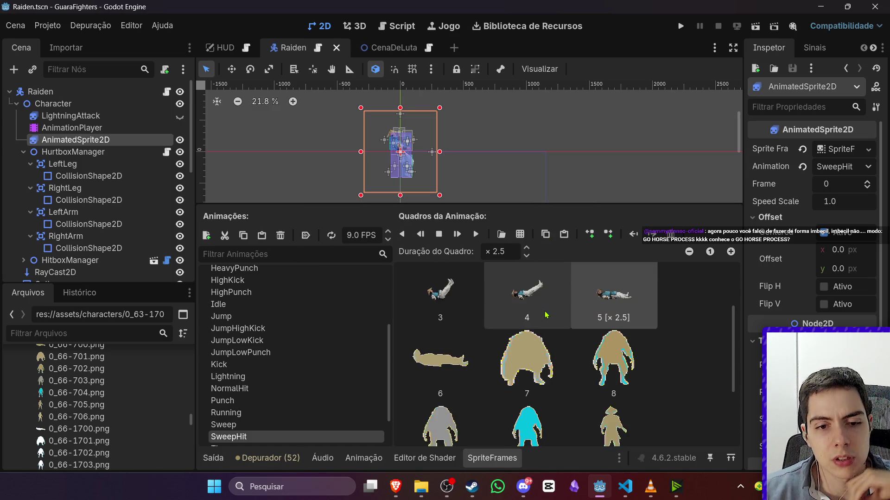
- Check frame 6's duration, then launch the CenaDeLuta fight scene to test the timing
{"action": "scroll", "coordinate": [557, 341], "scroll_direction": "down", "scroll_amount": 3}
{"action": "scroll", "coordinate": [558, 354], "scroll_direction": "up", "scroll_amount": 2}
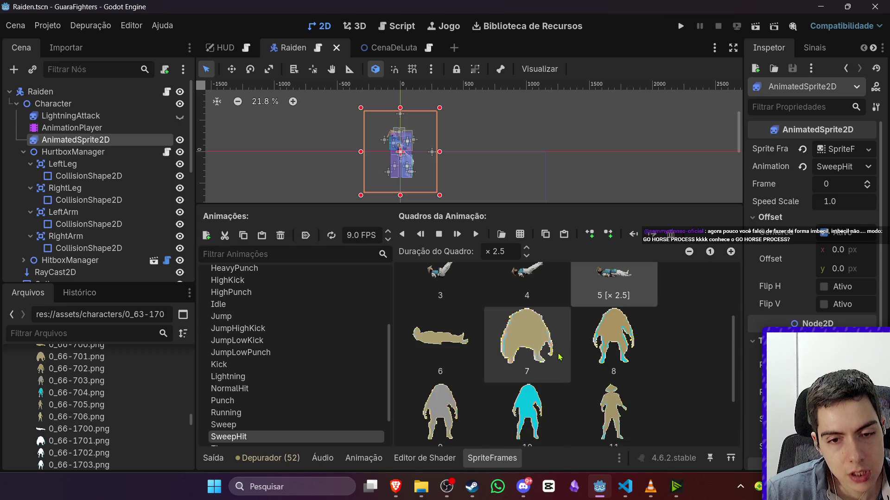
{"action": "left_click", "coordinate": [437, 339]}
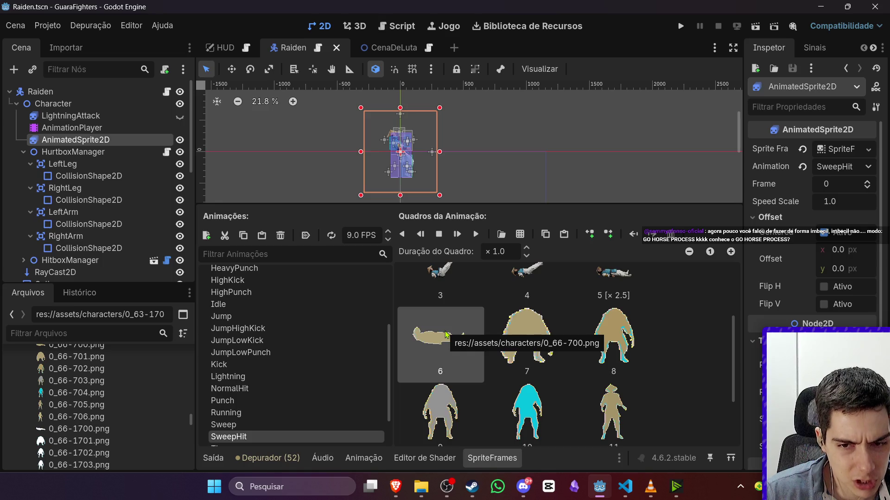
{"action": "scroll", "coordinate": [533, 194], "scroll_direction": "down", "scroll_amount": 5}
{"action": "scroll", "coordinate": [533, 195], "scroll_direction": "up", "scroll_amount": 3}
{"action": "left_click", "coordinate": [585, 125]}
{"action": "left_click", "coordinate": [394, 47]}
{"action": "left_click", "coordinate": [755, 26]}
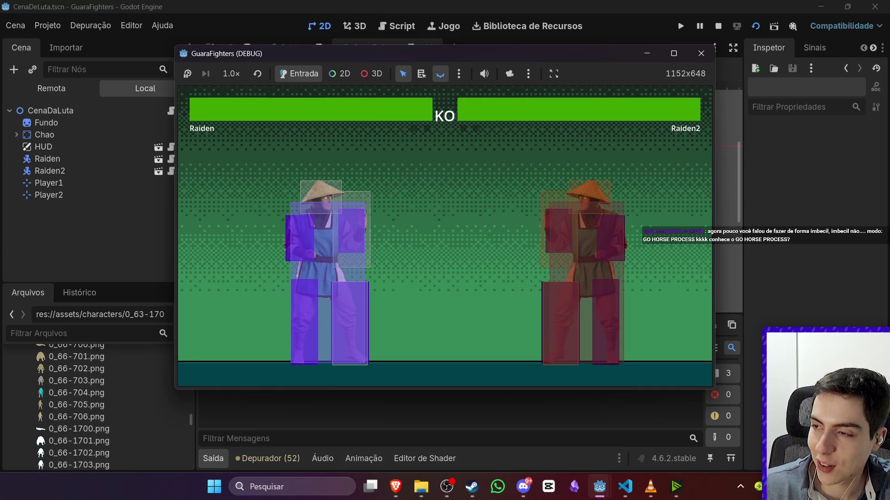
- Stop the running fight and relaunch the scene
{"action": "key", "text": "alt+Tab"}
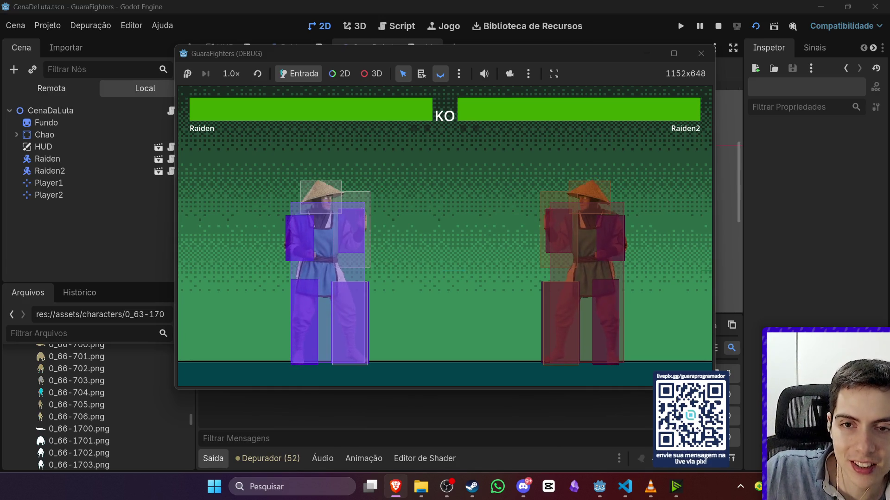
{"action": "left_click", "coordinate": [719, 26]}
{"action": "left_click", "coordinate": [755, 26]}
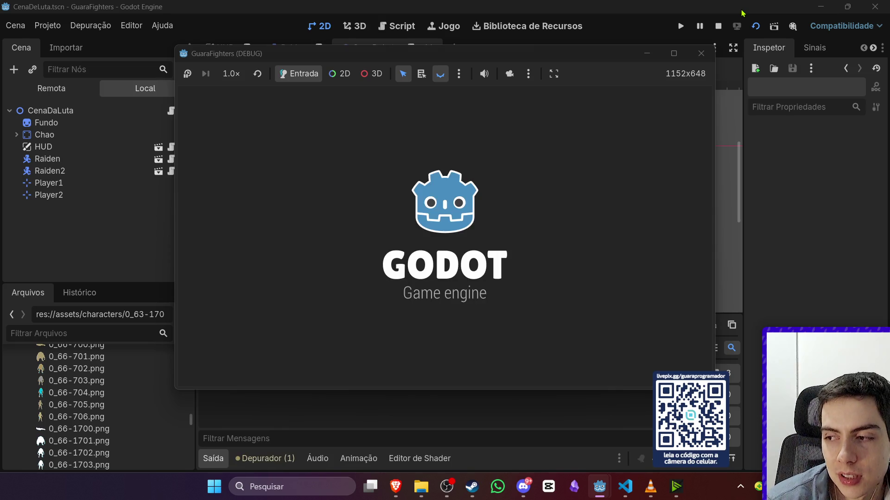
- Walk Raiden over, kick and crouch-sweep Raiden2 down, then stop the game
{"action": "key", "text": "d"}
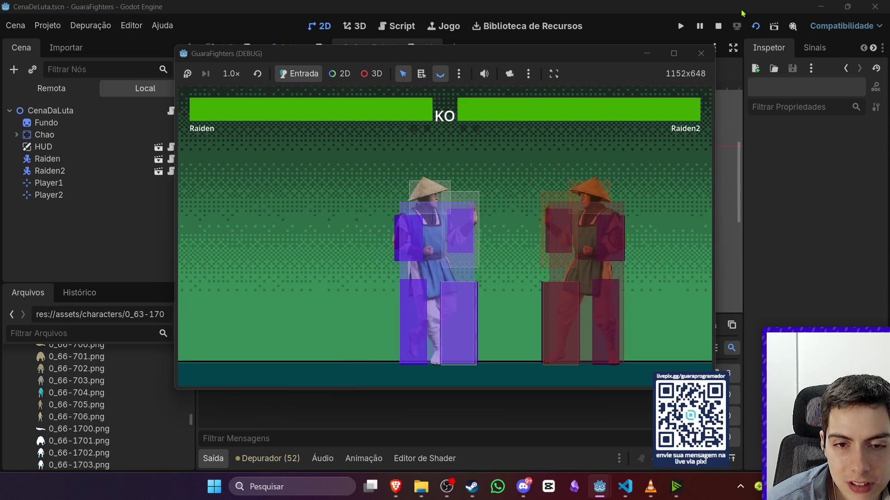
{"action": "key", "text": "k"}
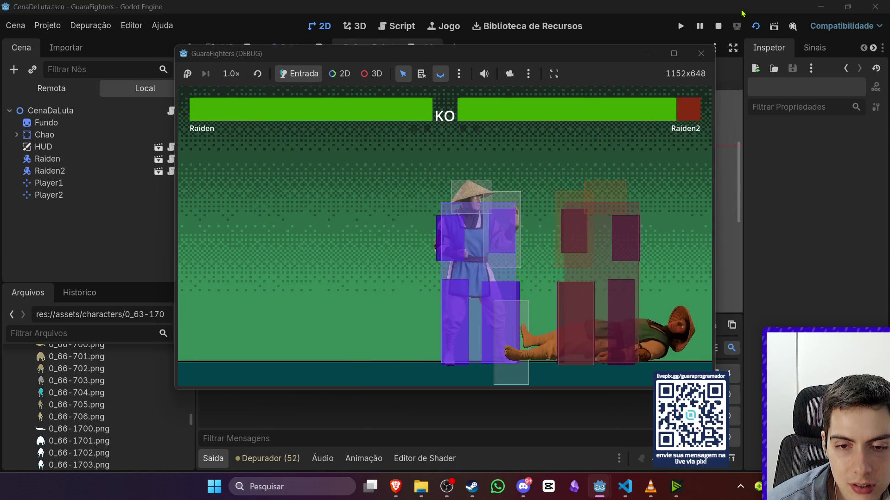
{"action": "key", "text": "s+k"}
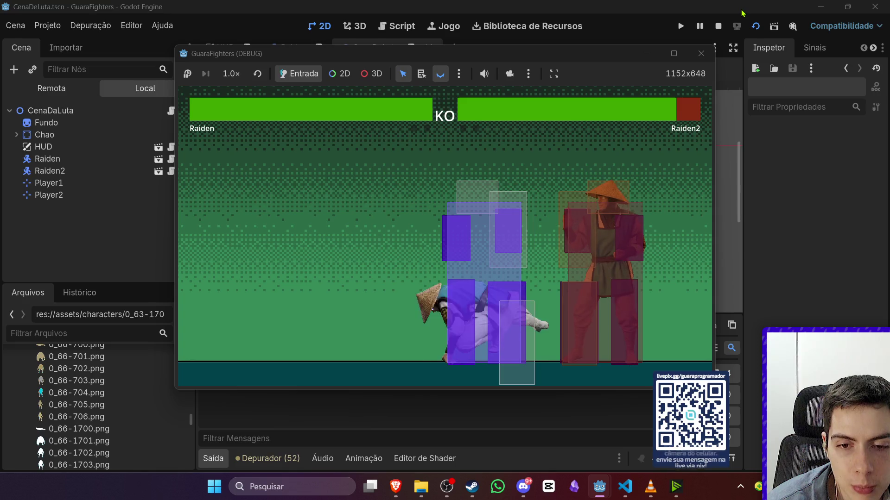
{"action": "left_click", "coordinate": [718, 27]}
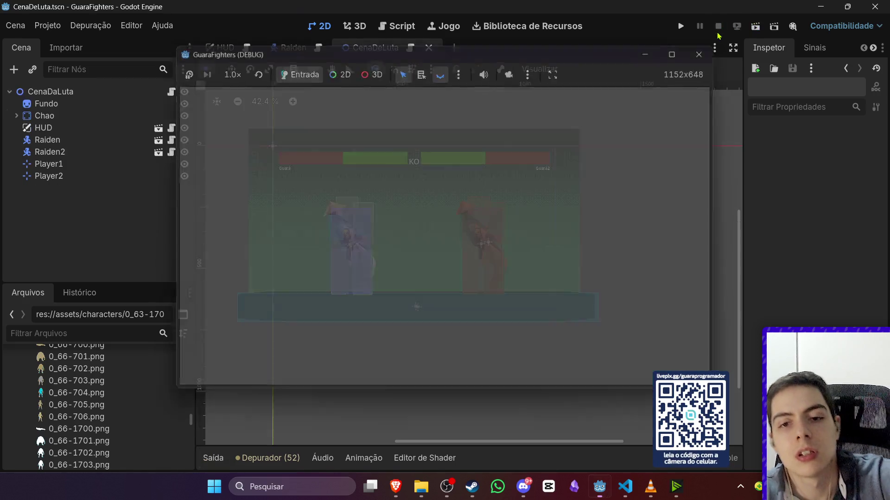
- Bring up the Raiden scene's SweepHit animation and zoom the timeline to finer ticks
{"action": "left_click", "coordinate": [287, 48]}
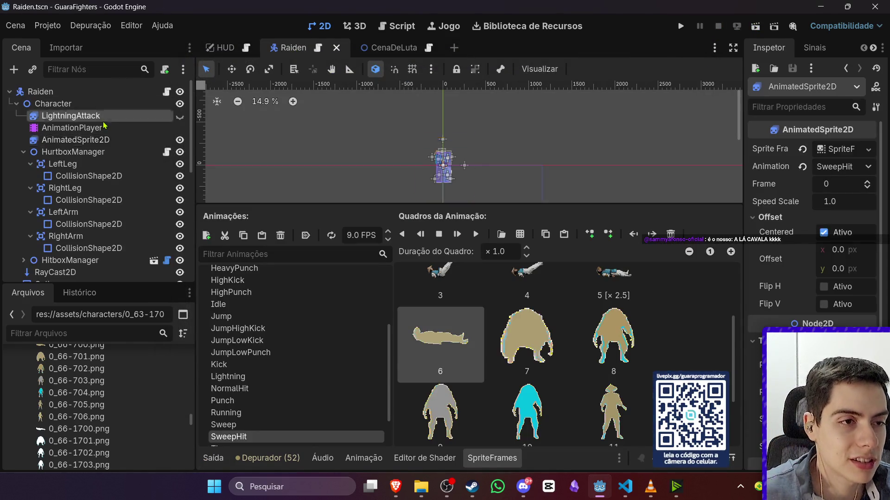
{"action": "left_click", "coordinate": [72, 127]}
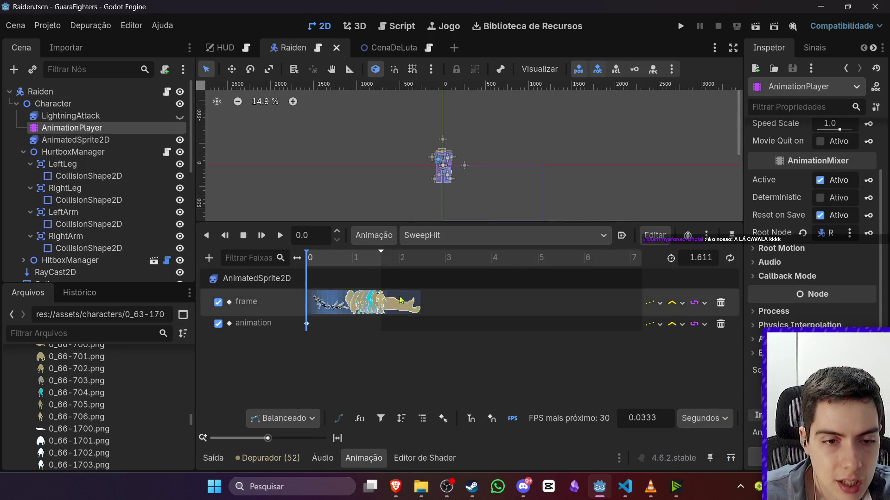
{"action": "left_click_drag", "start_coordinate": [267, 437], "coordinate": [280, 441]}
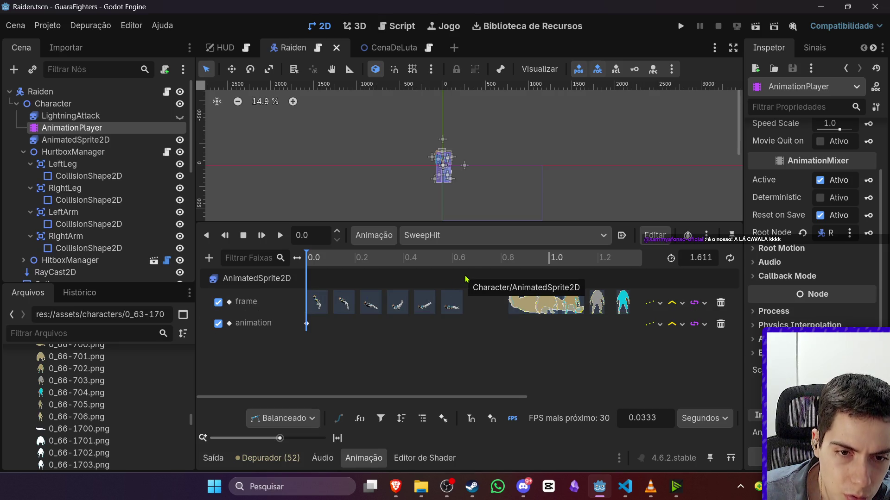
- Set SweepHit frame 5's duration to 4.0 and save the Raiden scene
{"action": "left_click", "coordinate": [65, 116]}
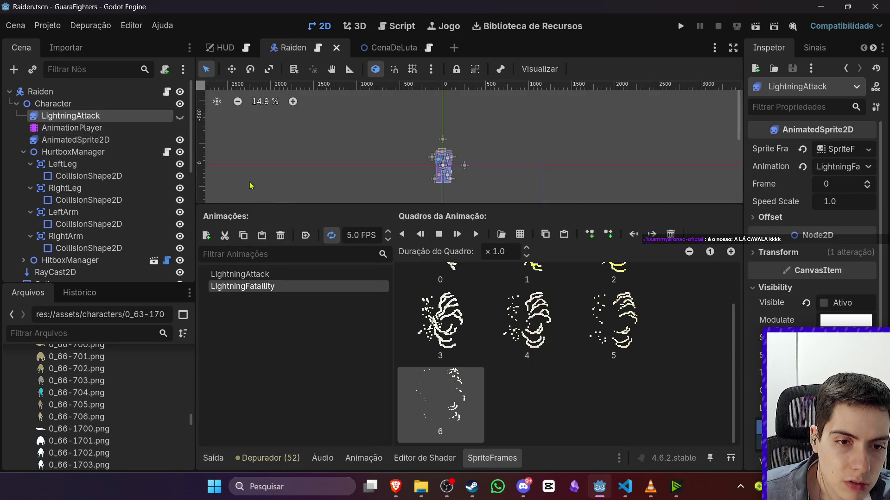
{"action": "left_click", "coordinate": [76, 139]}
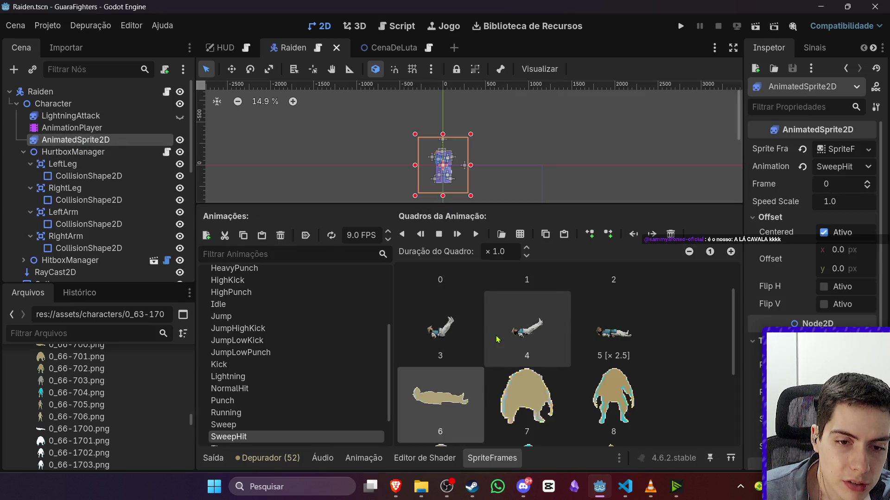
{"action": "left_click", "coordinate": [614, 330]}
{"action": "double_click", "coordinate": [507, 251]}
{"action": "type", "text": "4"}
{"action": "key", "text": "Return"}
{"action": "key", "text": "ctrl+s"}
- Drag the SweepHit end key out to 1.777 s and run the CenaDeLuta fight scene
{"action": "left_click", "coordinate": [72, 128]}
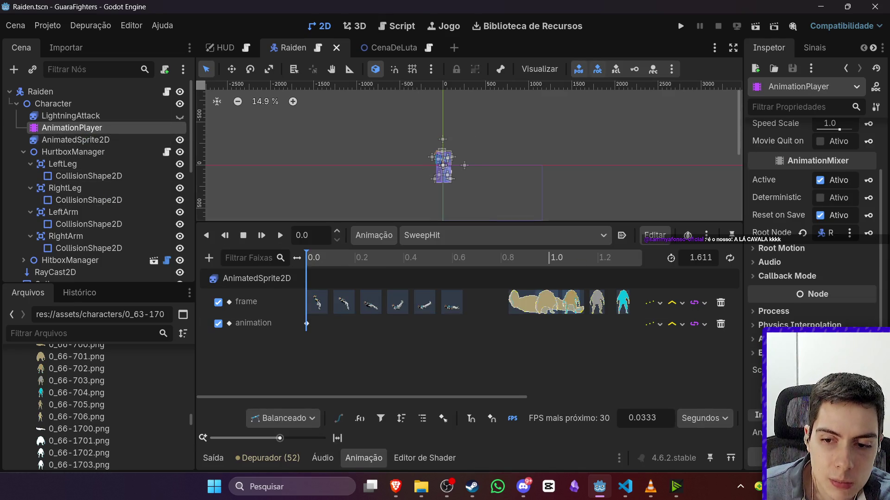
{"action": "left_click_drag", "start_coordinate": [700, 258], "coordinate": [713, 257]}
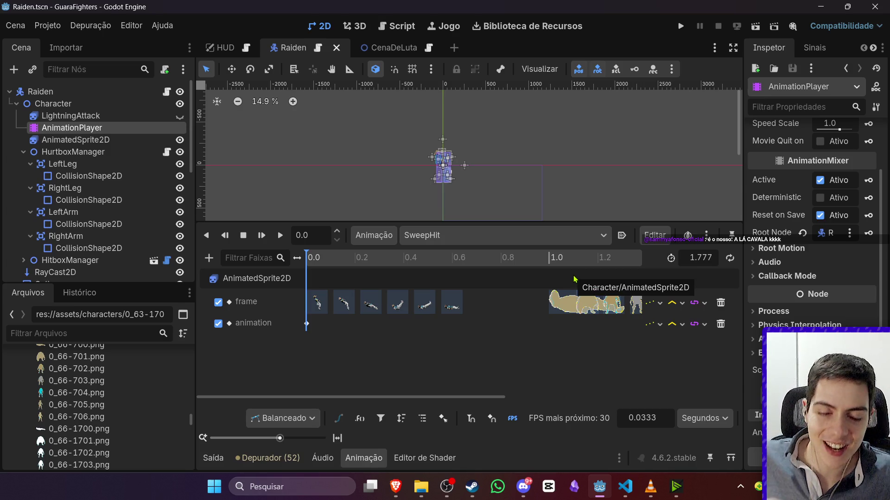
{"action": "left_click", "coordinate": [387, 48]}
{"action": "left_click", "coordinate": [755, 26]}
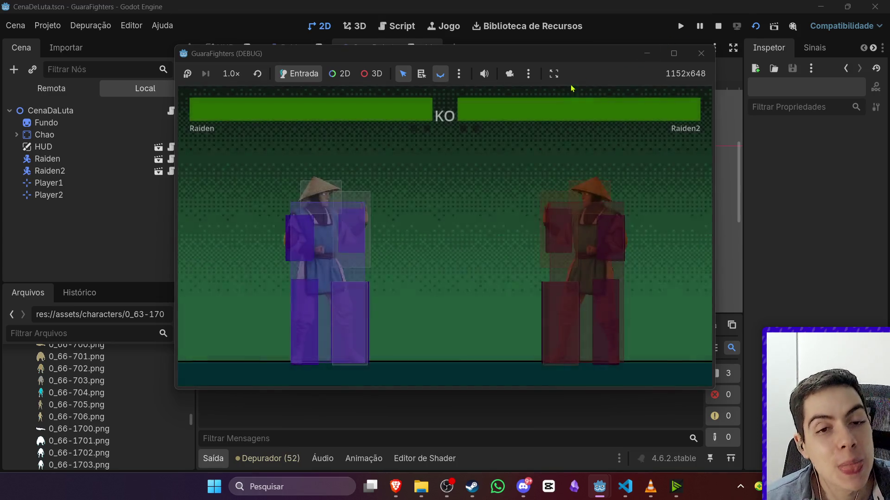
- Walk Raiden over and sweep-kick Raiden2 down twice
{"action": "key", "text": "d"}
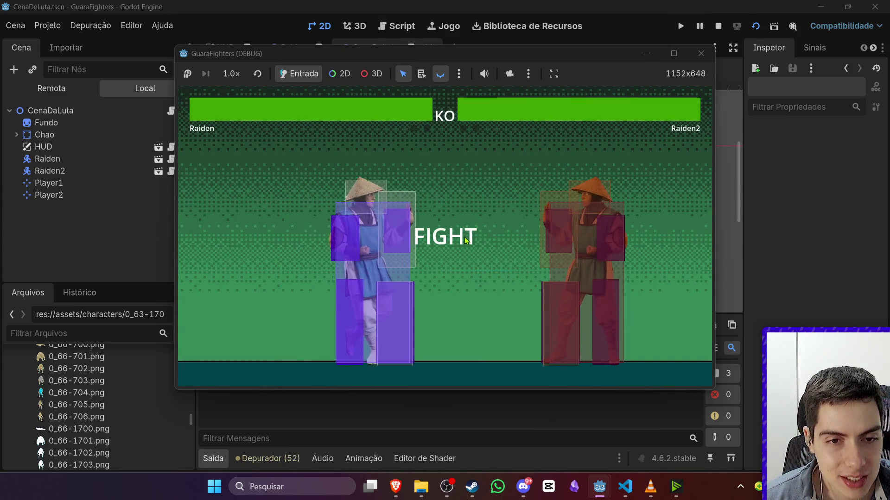
{"action": "key", "text": "k"}
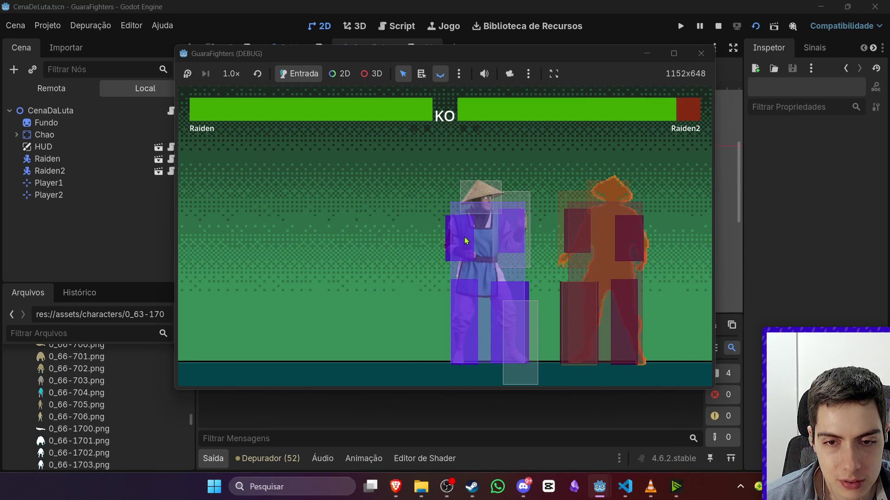
{"action": "key", "text": "d"}
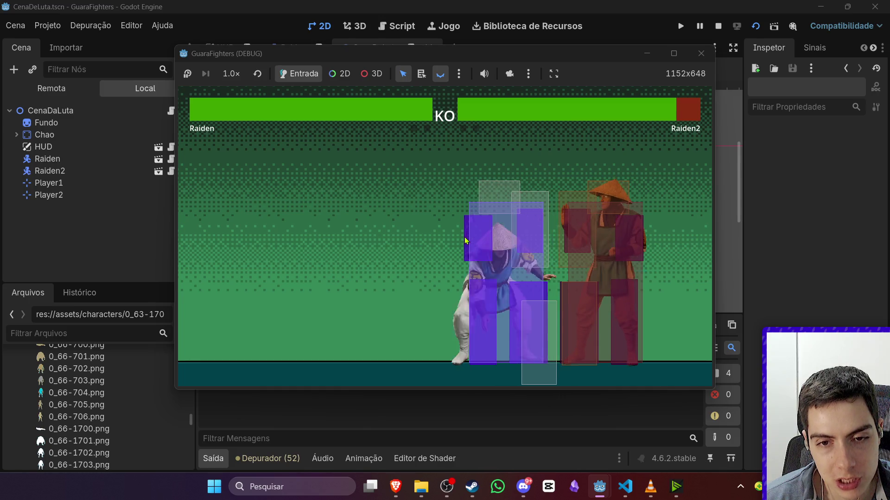
{"action": "key", "text": "k"}
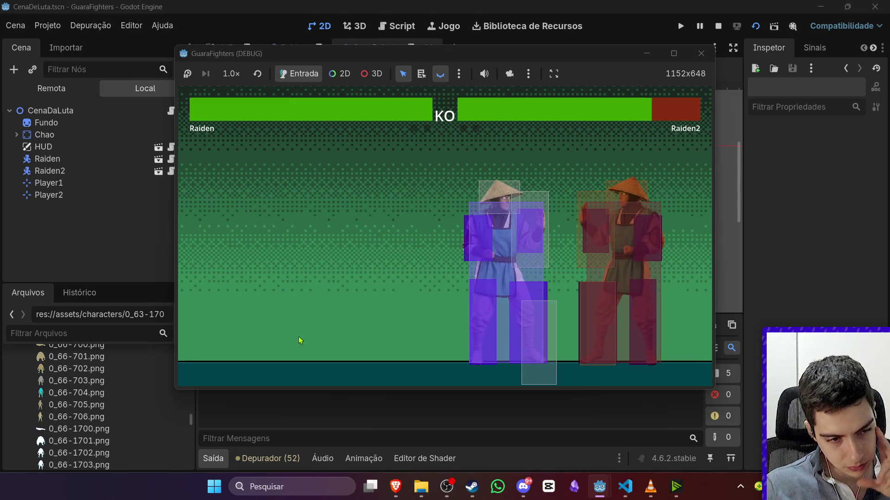
- Select the 0_66-705.png sprite file and switch to another open application
{"action": "left_click", "coordinate": [69, 405]}
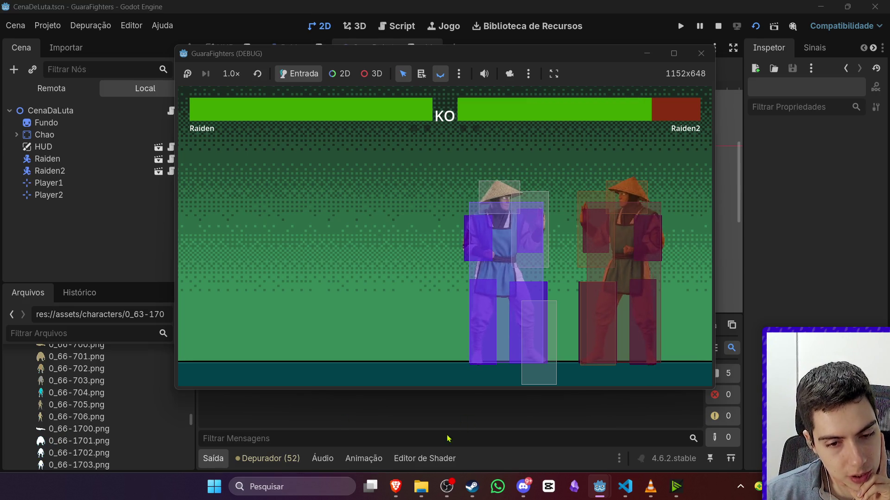
{"action": "mouse_move", "coordinate": [419, 486]}
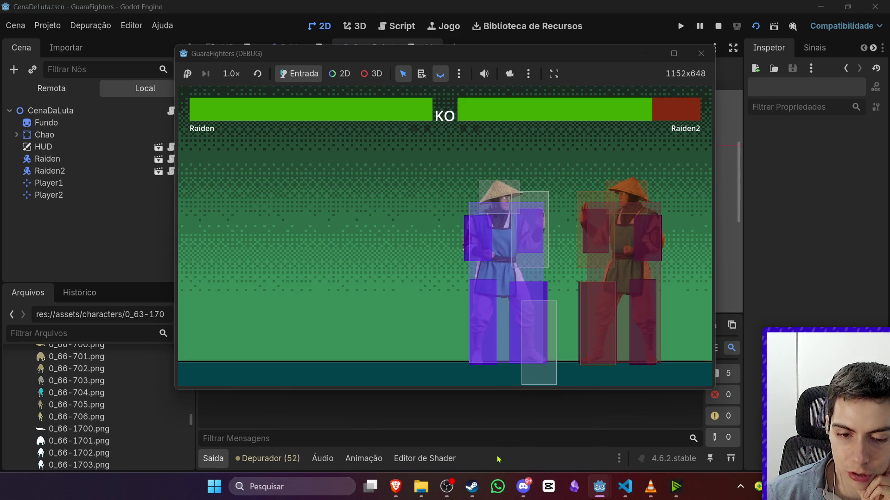
{"action": "left_click", "coordinate": [446, 487]}
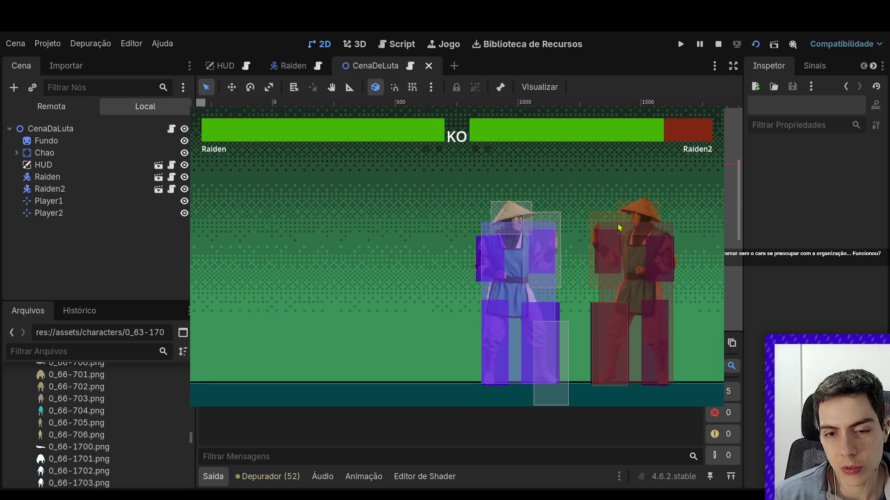
- Land normal and launching hits on Raiden2, stop the game, and reopen the Raiden scene
{"action": "key", "text": "d"}
{"action": "key", "text": "j"}
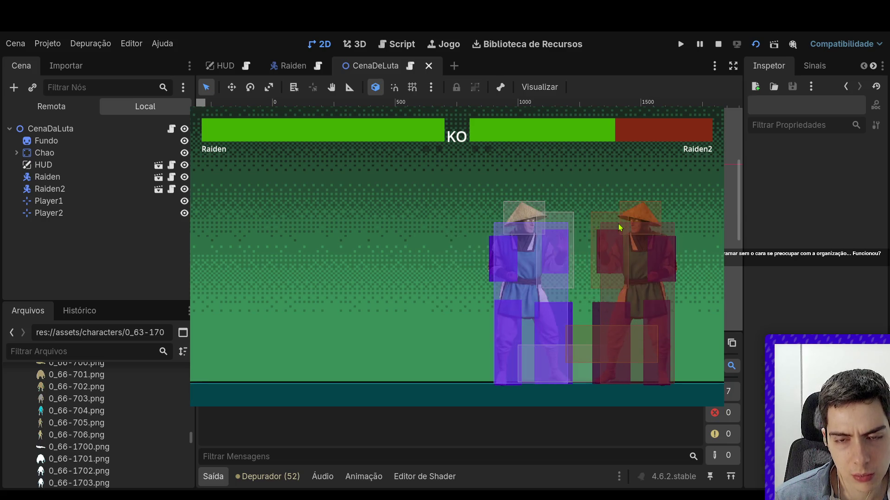
{"action": "key", "text": "j"}
{"action": "key", "text": "k"}
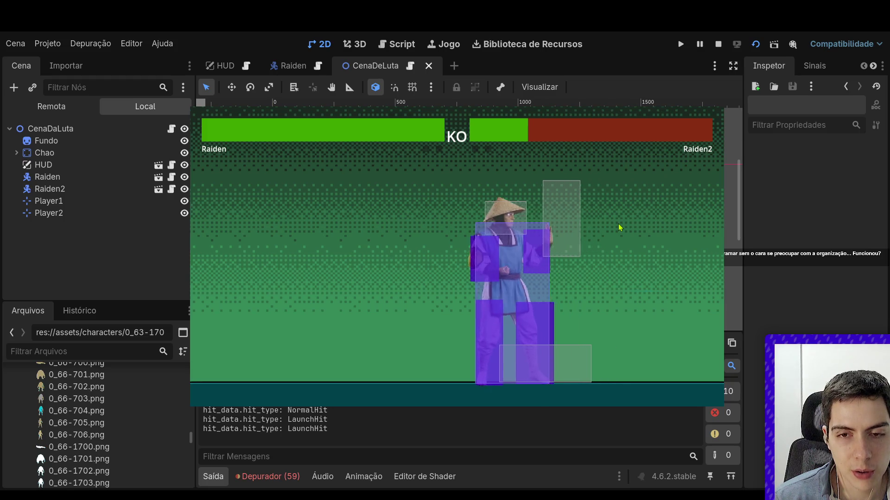
{"action": "key", "text": "a"}
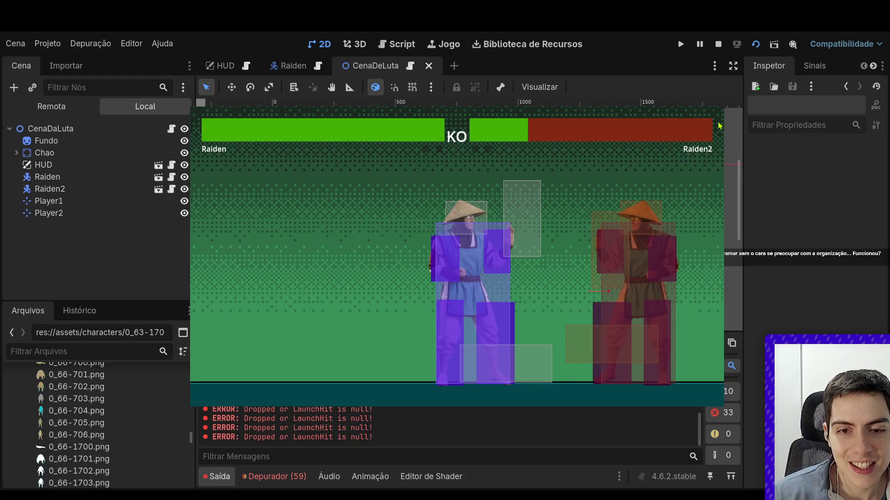
{"action": "left_click", "coordinate": [718, 43]}
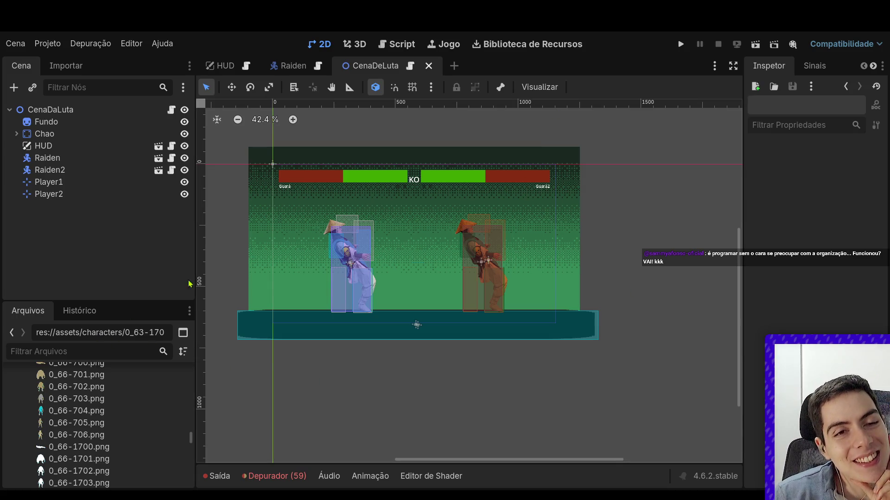
{"action": "left_click", "coordinate": [286, 67]}
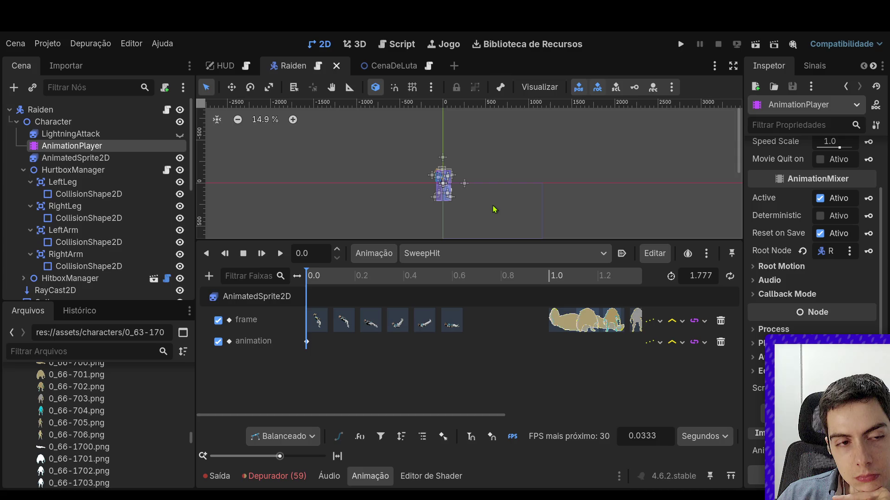
{"action": "scroll", "coordinate": [491, 194], "scroll_direction": "up", "scroll_amount": 4}
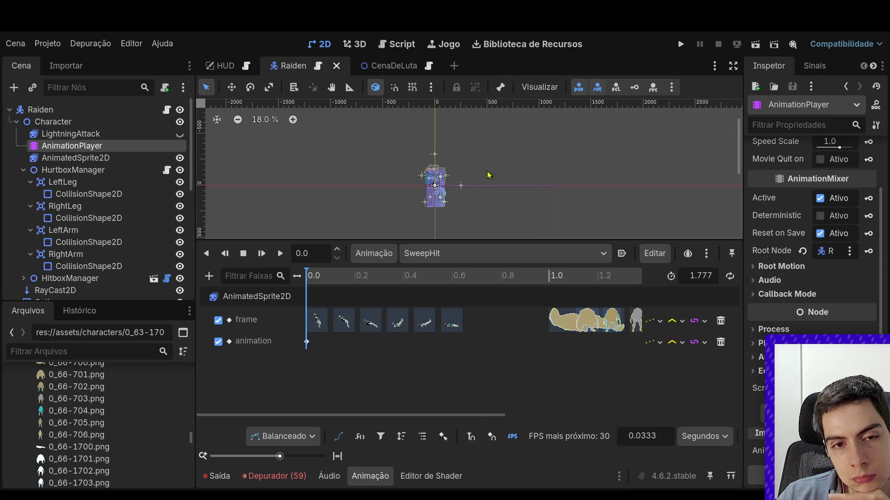
- Zoom in on Raiden, clear the LaunchHit-null errors from the output log, and collapse the bottom panel
{"action": "left_click", "coordinate": [489, 174]}
{"action": "scroll", "coordinate": [464, 180], "scroll_direction": "up", "scroll_amount": 2}
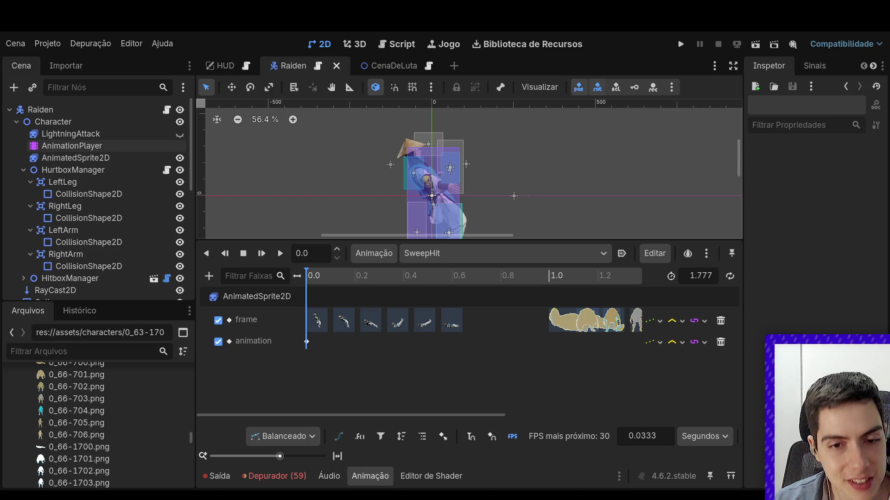
{"action": "left_click", "coordinate": [220, 477]}
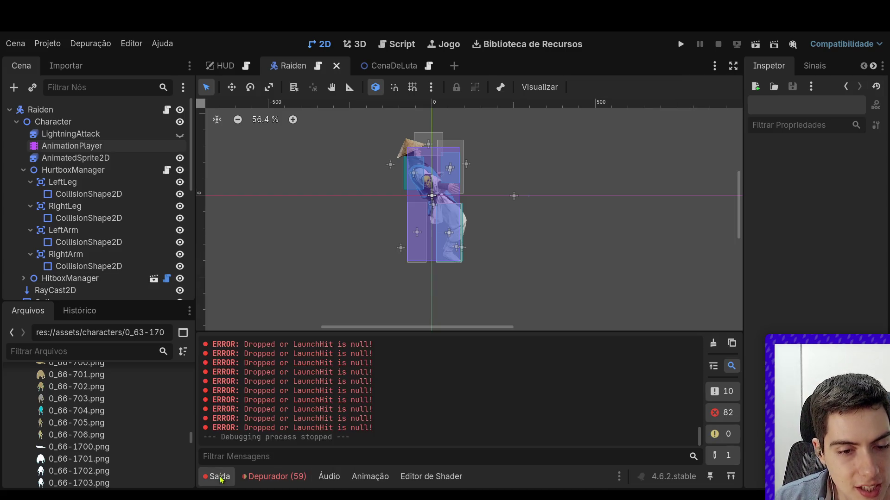
{"action": "left_click", "coordinate": [713, 344]}
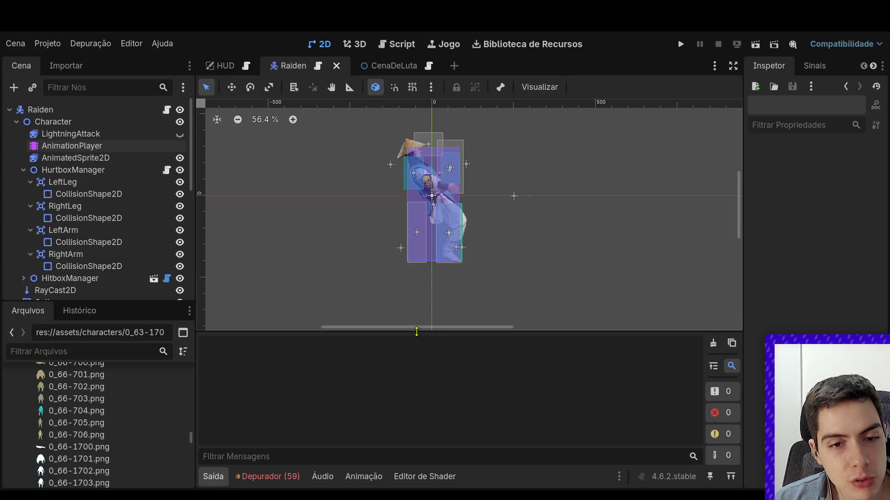
{"action": "key", "text": "ctrl+j"}
{"action": "scroll", "coordinate": [496, 348], "scroll_direction": "up", "scroll_amount": 1}
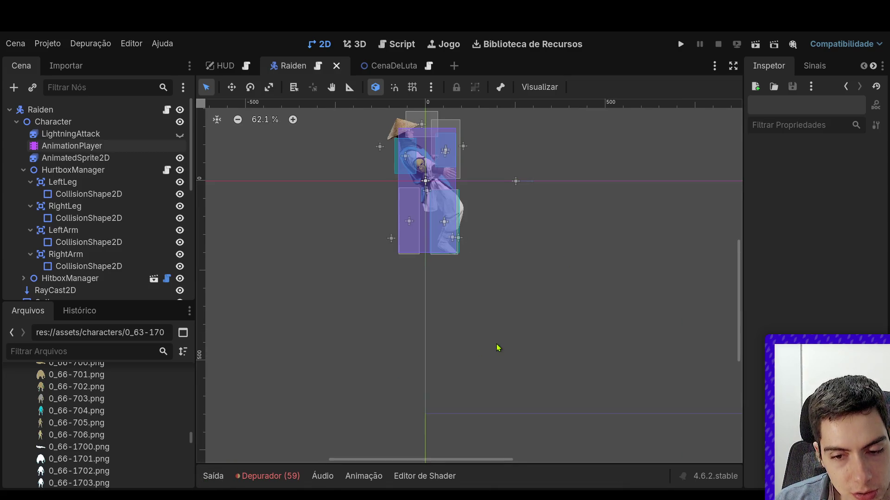
{"action": "scroll", "coordinate": [478, 282], "scroll_direction": "down", "scroll_amount": 4}
{"action": "scroll", "coordinate": [385, 181], "scroll_direction": "up", "scroll_amount": 2}
{"action": "scroll", "coordinate": [389, 179], "scroll_direction": "up", "scroll_amount": 3}
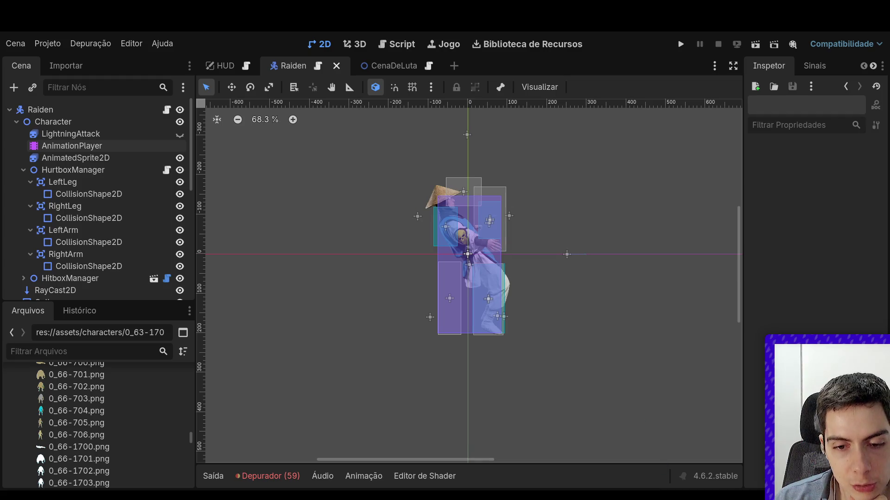